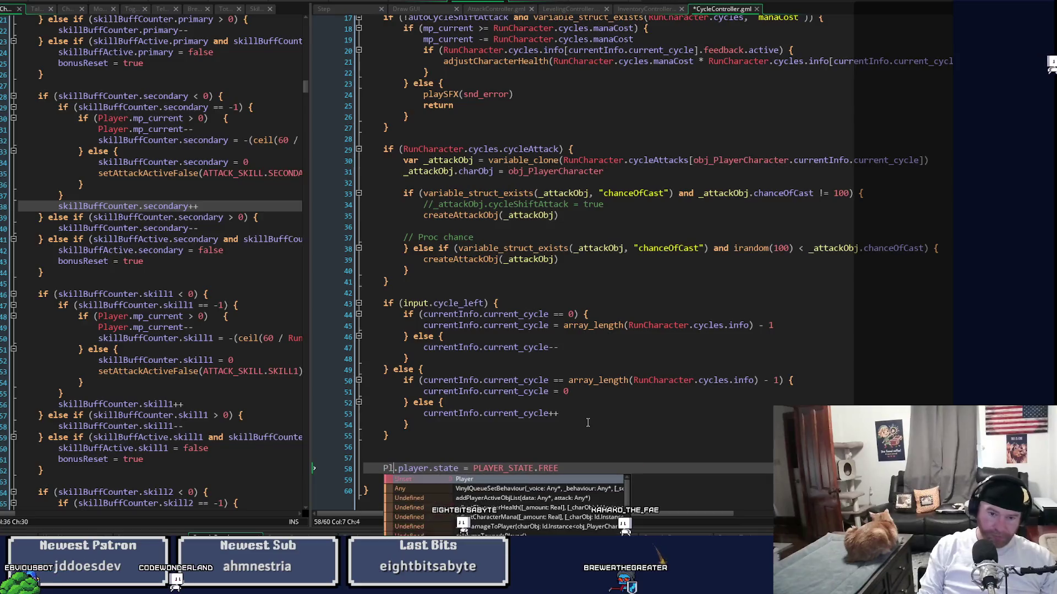
Step: Remove the extra blank lines left after the attack block
{"action": "scroll", "coordinate": [815, 295], "scroll_direction": "up", "scroll_amount": 3}
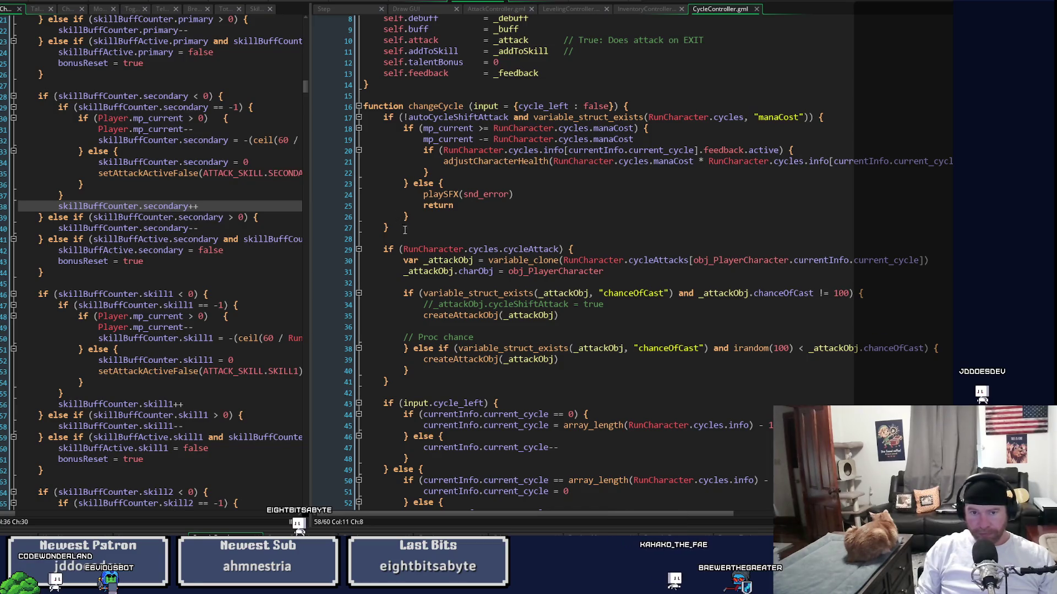
{"action": "scroll", "coordinate": [760, 286], "scroll_direction": "down", "scroll_amount": 3}
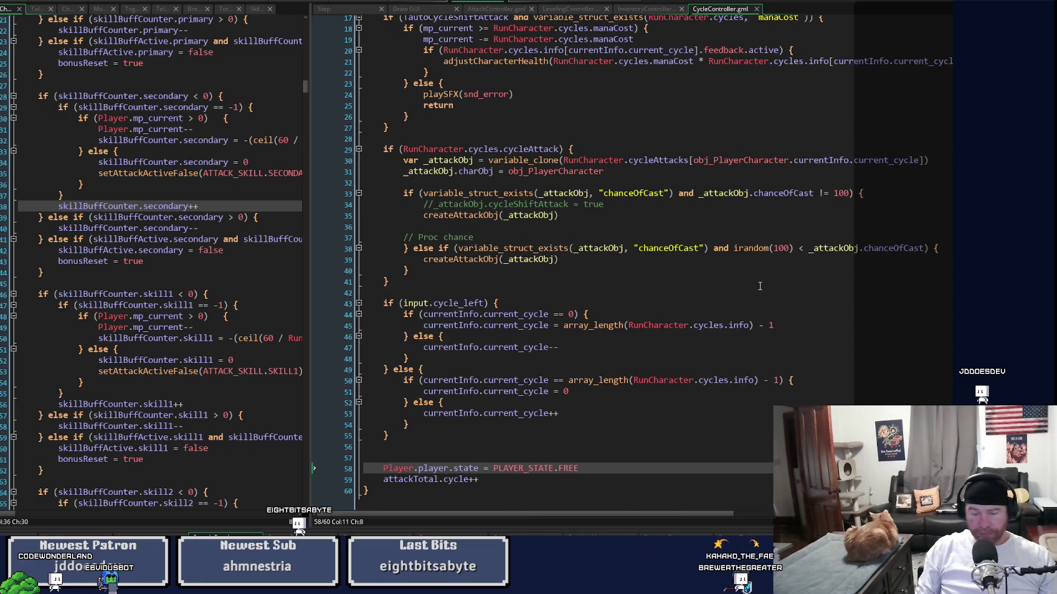
{"action": "left_click", "coordinate": [433, 283]}
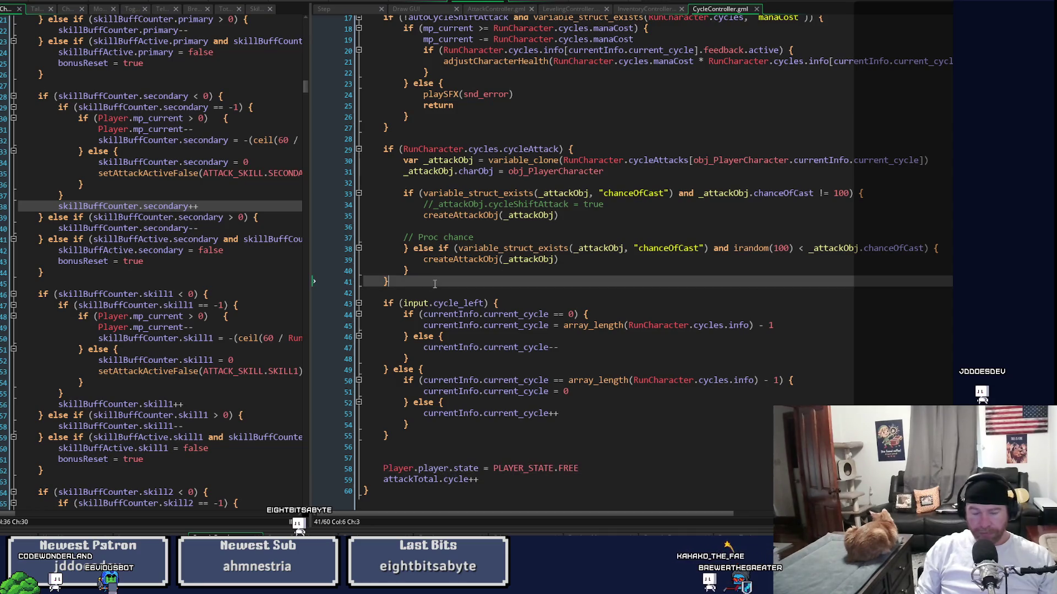
{"action": "key", "text": "Return"}
{"action": "key", "text": "Return"}
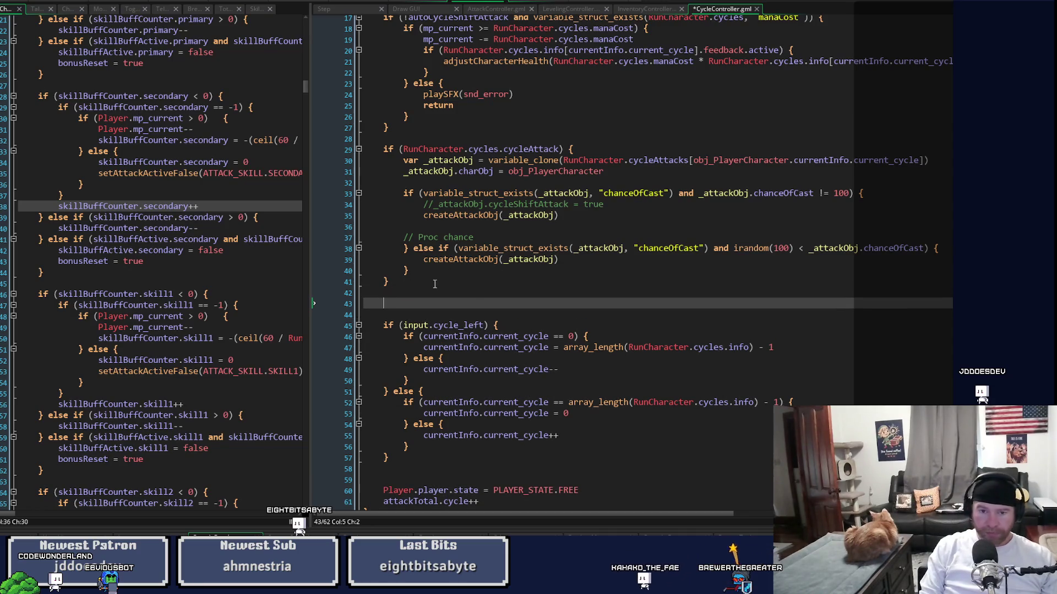
{"action": "type", "text": "if"}
{"action": "key", "text": "BackSpace"}
{"action": "key", "text": "BackSpace"}
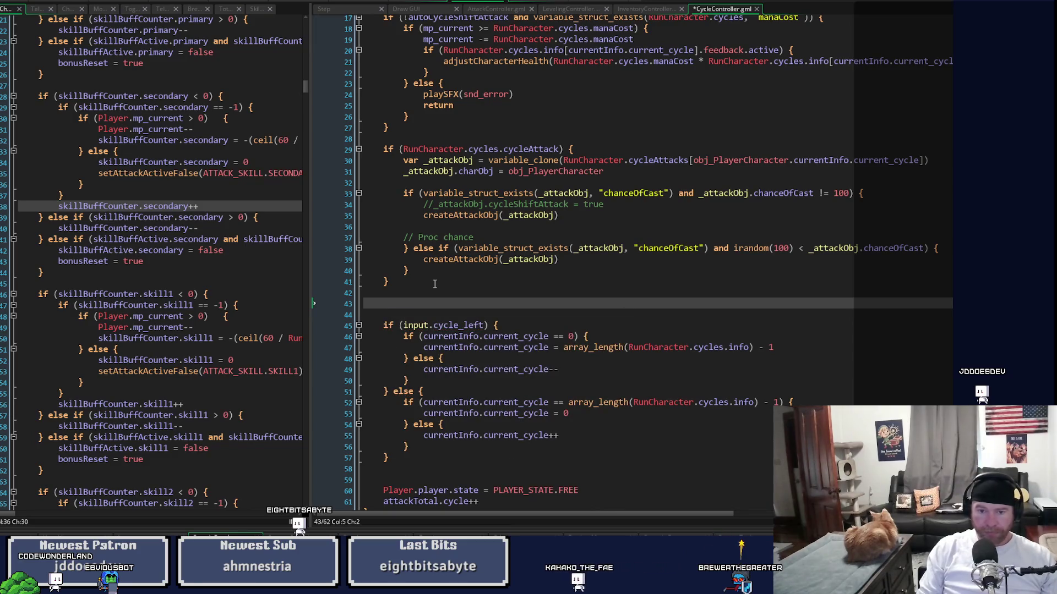
{"action": "key", "text": "Down"}
{"action": "key", "text": "Down"}
{"action": "key", "text": "Down"}
{"action": "key", "text": "Up"}
{"action": "key", "text": "Up"}
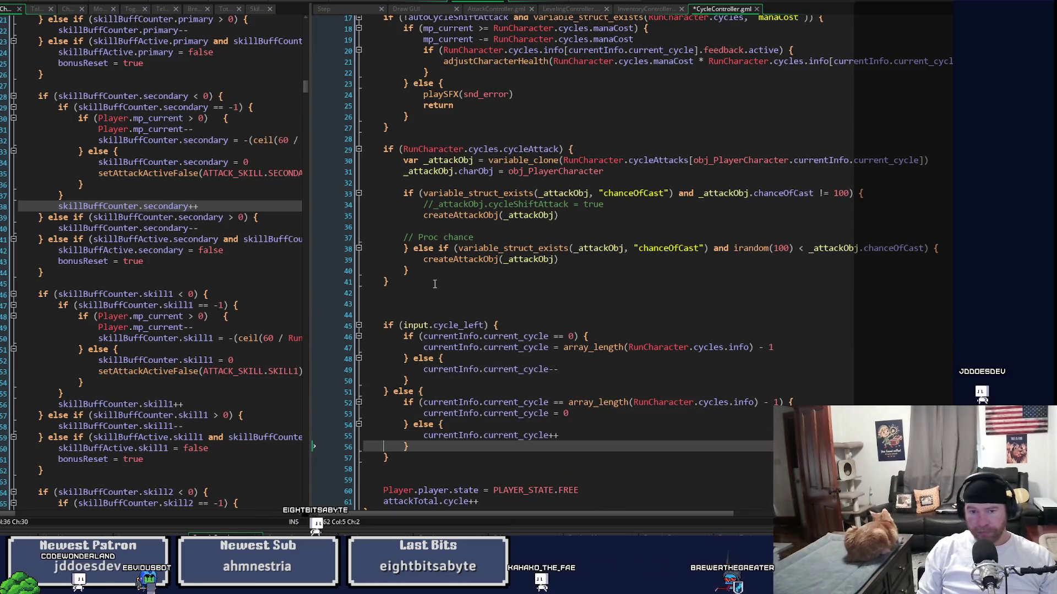
{"action": "key", "text": "Up"}
{"action": "key", "text": "Up"}
{"action": "key", "text": "Up"}
{"action": "key", "text": "BackSpace"}
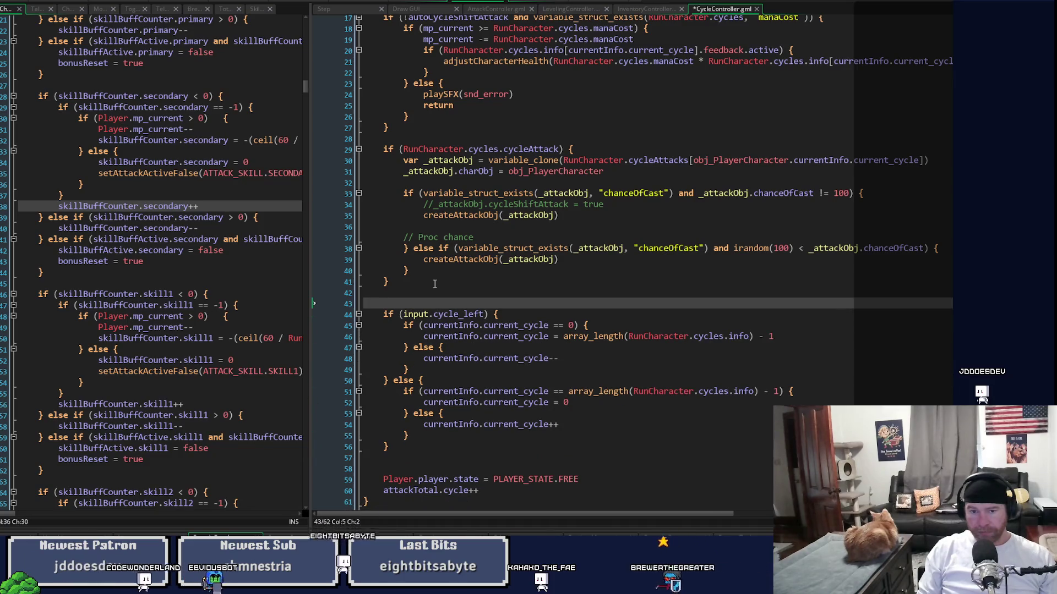
{"action": "key", "text": "BackSpace"}
Step: Start a new if statement below the cycle-switching block's closing brace
{"action": "key", "text": "Down"}
{"action": "key", "text": "Down"}
{"action": "key", "text": "Down"}
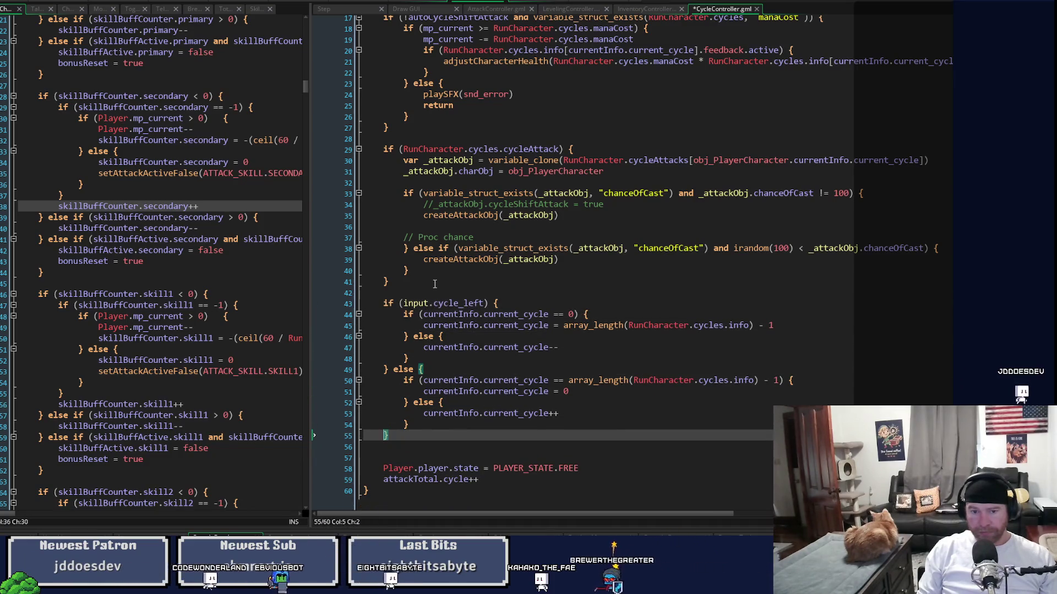
{"action": "key", "text": "End"}
{"action": "key", "text": "Return"}
{"action": "key", "text": "Return"}
{"action": "type", "text": "if"}
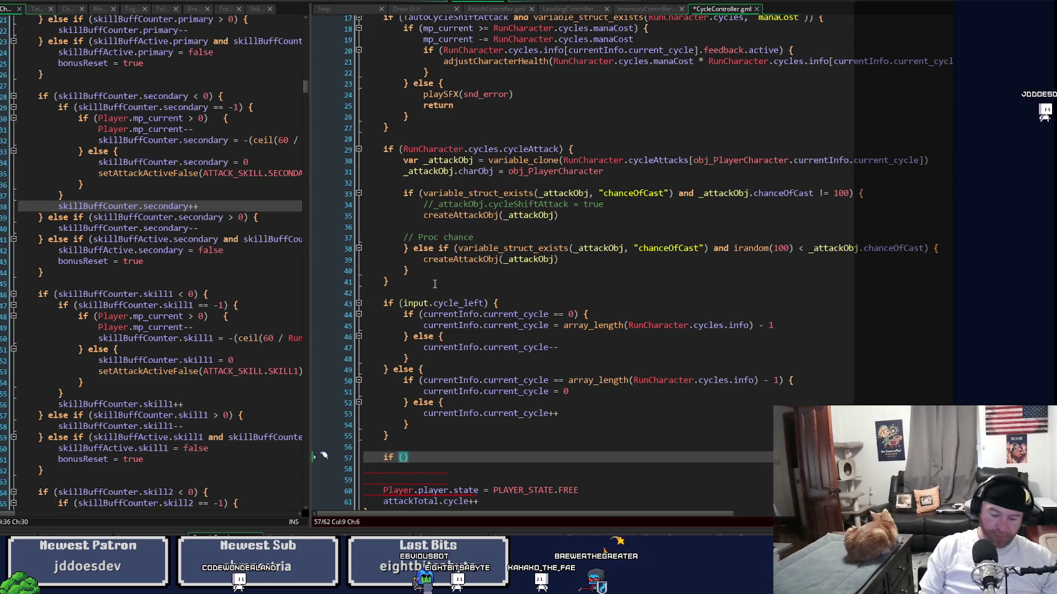
Step: Make the if condition an is_undefined check and give it an empty braced body
{"action": "type", "text": "is_un"}
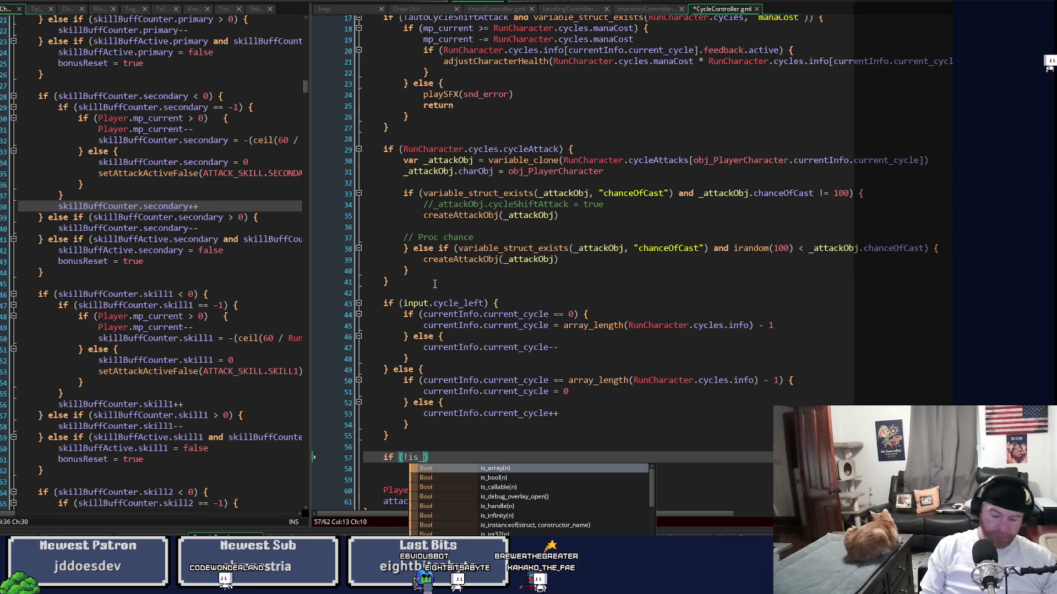
{"action": "key", "text": "Return"}
{"action": "key", "text": "End"}
{"action": "type", "text": "{"}
{"action": "key", "text": "Return"}
{"action": "key", "text": "Return"}
{"action": "type", "text": "}"}
{"action": "key", "text": "Up"}
{"action": "key", "text": "Up"}
{"action": "key", "text": "End"}
{"action": "key", "text": "Left"}
{"action": "key", "text": "Left"}
{"action": "key", "text": "Left"}
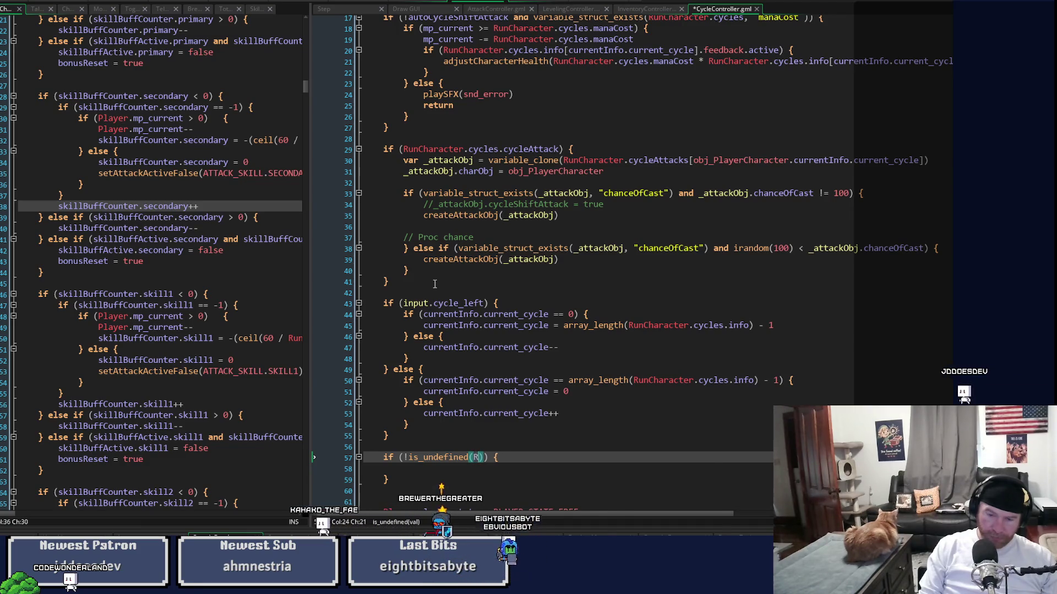
Step: Fill the check with RunCharacter.cycles[currentInfo.current_cycle] and save CycleController.gml
{"action": "type", "text": "Run"}
{"action": "key", "text": "Return"}
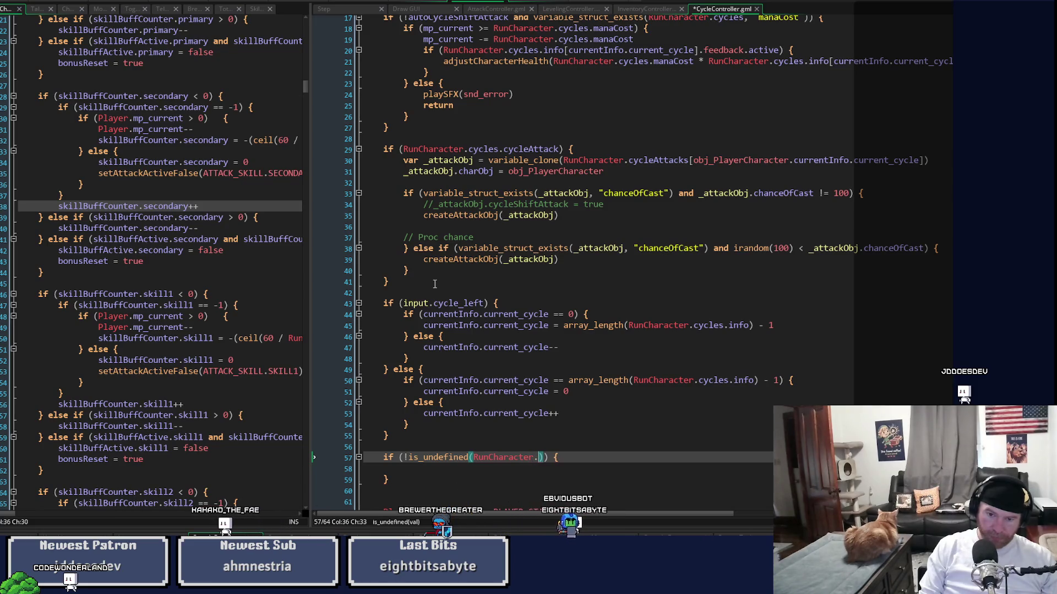
{"action": "type", "text": "cycle"}
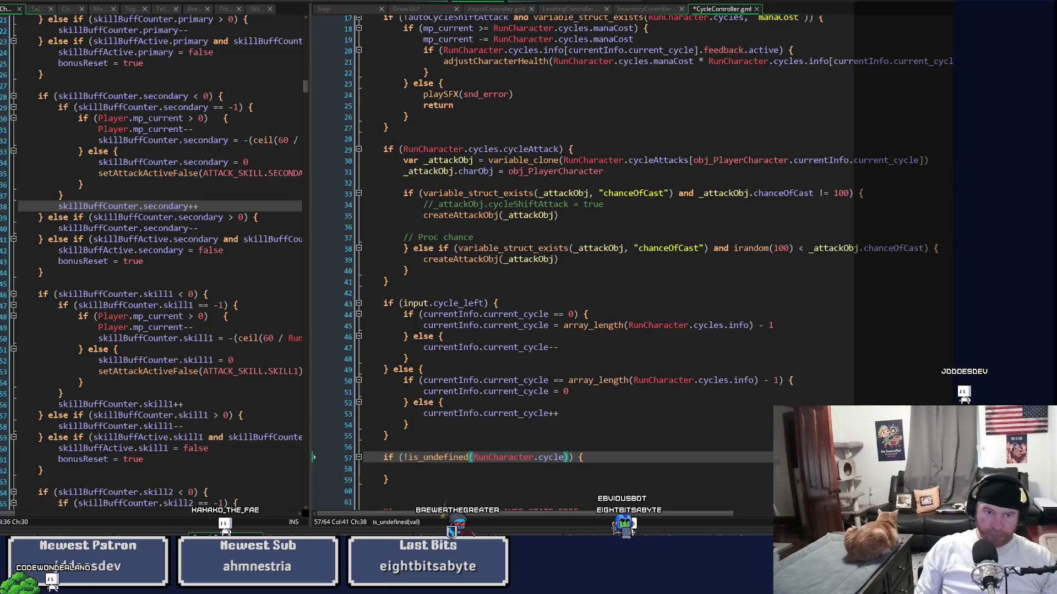
{"action": "left_click", "coordinate": [68, 9]}
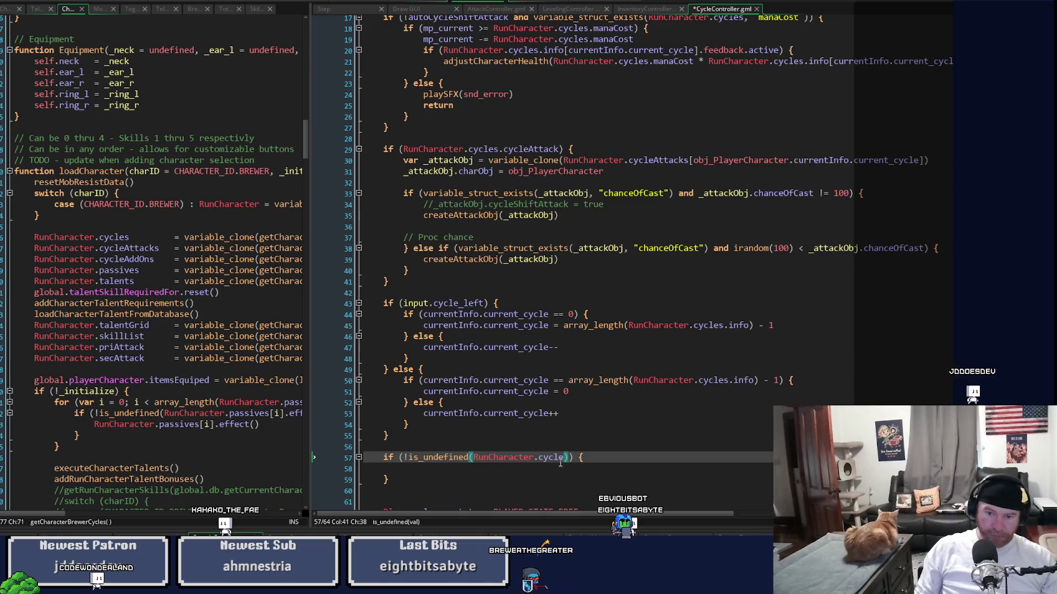
{"action": "type", "text": "s"}
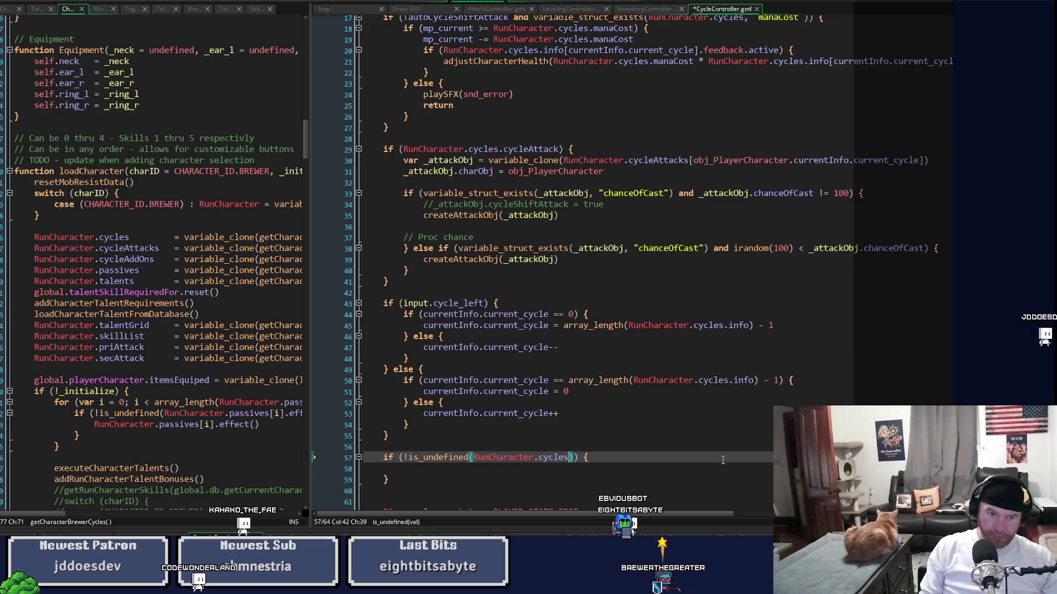
{"action": "type", "text": "[currentInfo."}
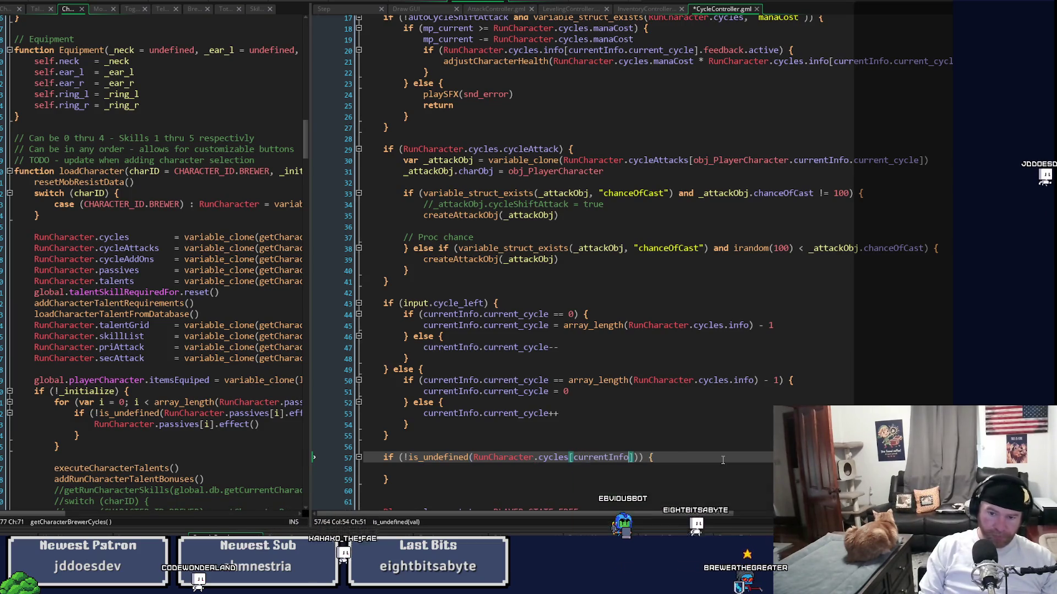
{"action": "type", "text": "curr"}
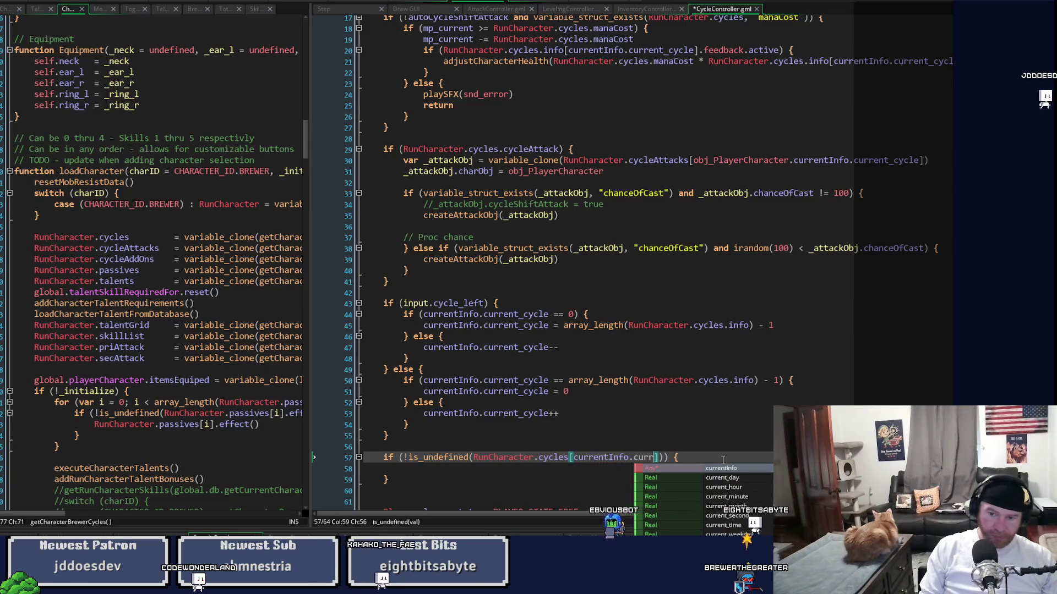
{"action": "type", "text": "ent"}
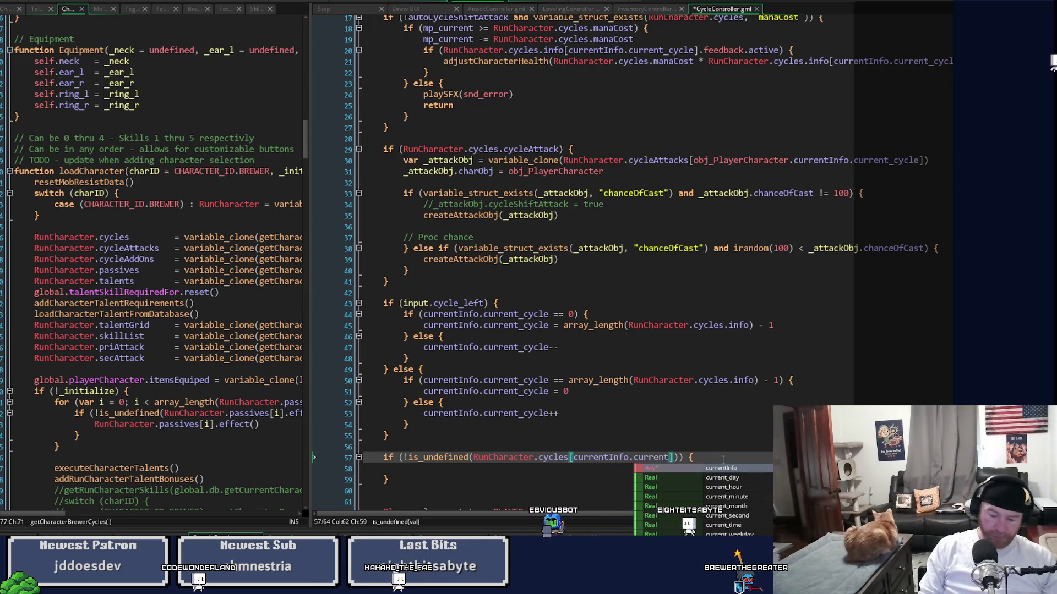
{"action": "type", "text": "_cycl"}
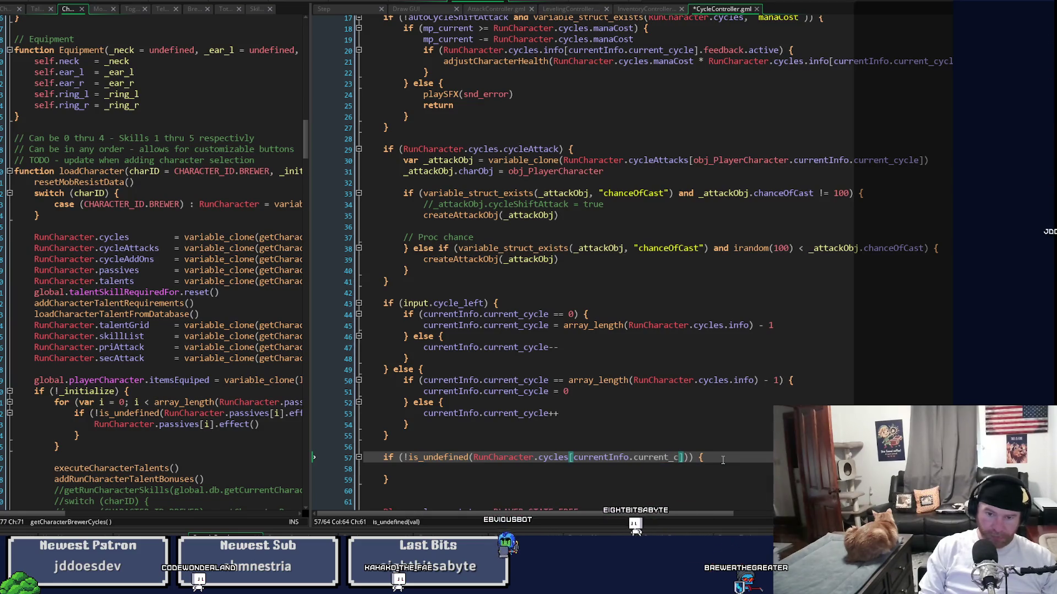
{"action": "type", "text": "e"}
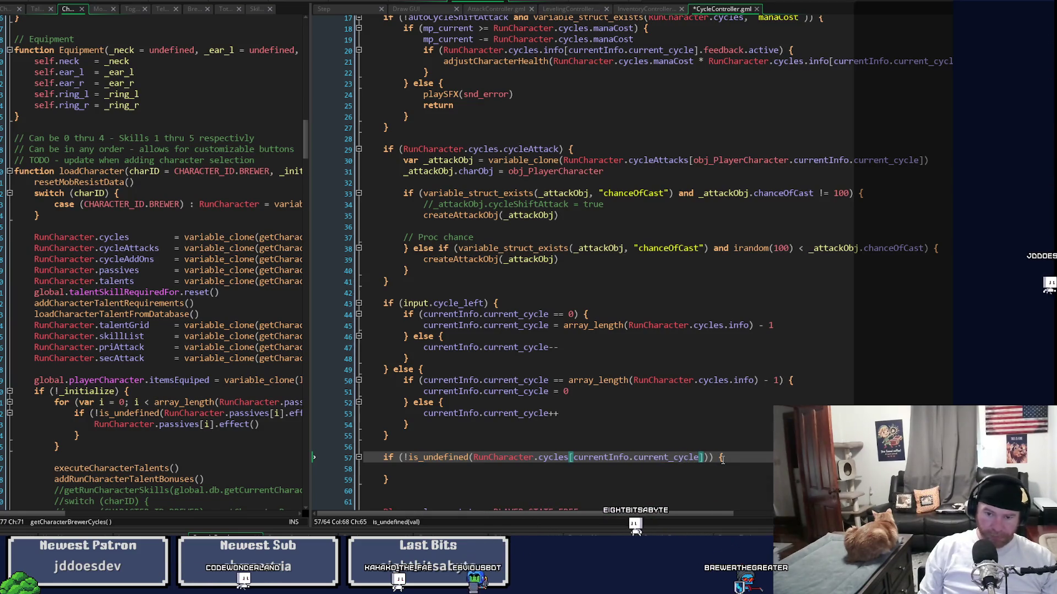
{"action": "key", "text": "ctrl+s"}
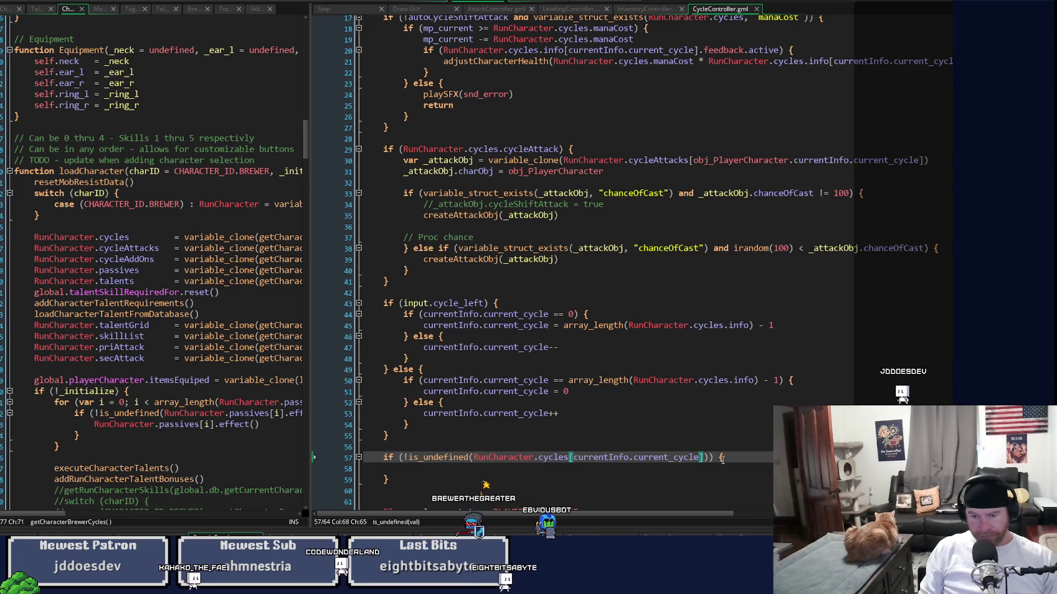
{"action": "key", "text": "Right"}
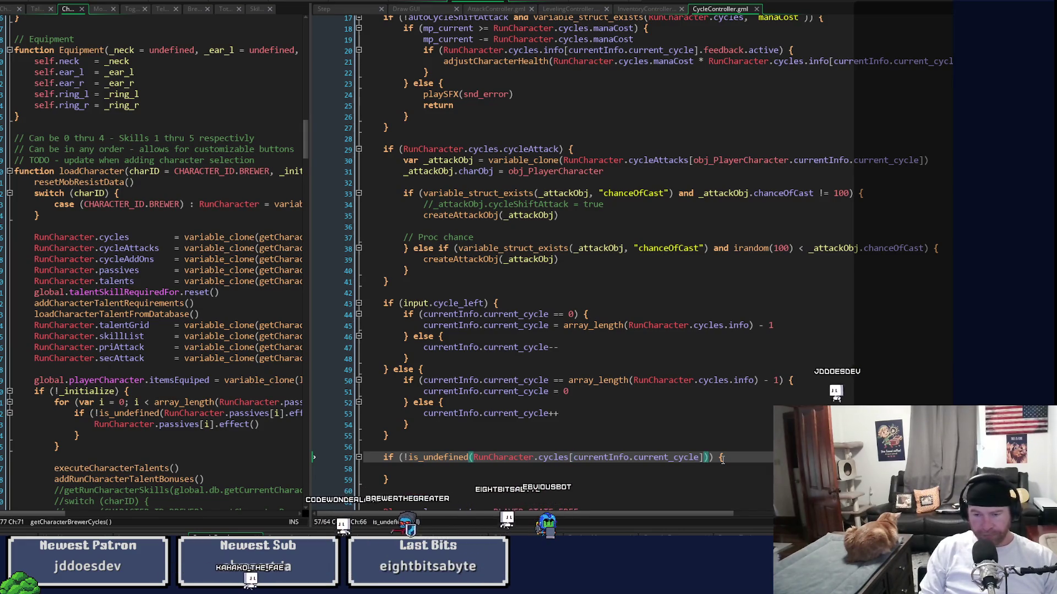
Step: Make the condition test RunCharacter.cycles[currentInfo.current_cycle].buff and save the script
{"action": "type", "text": ".buf"}
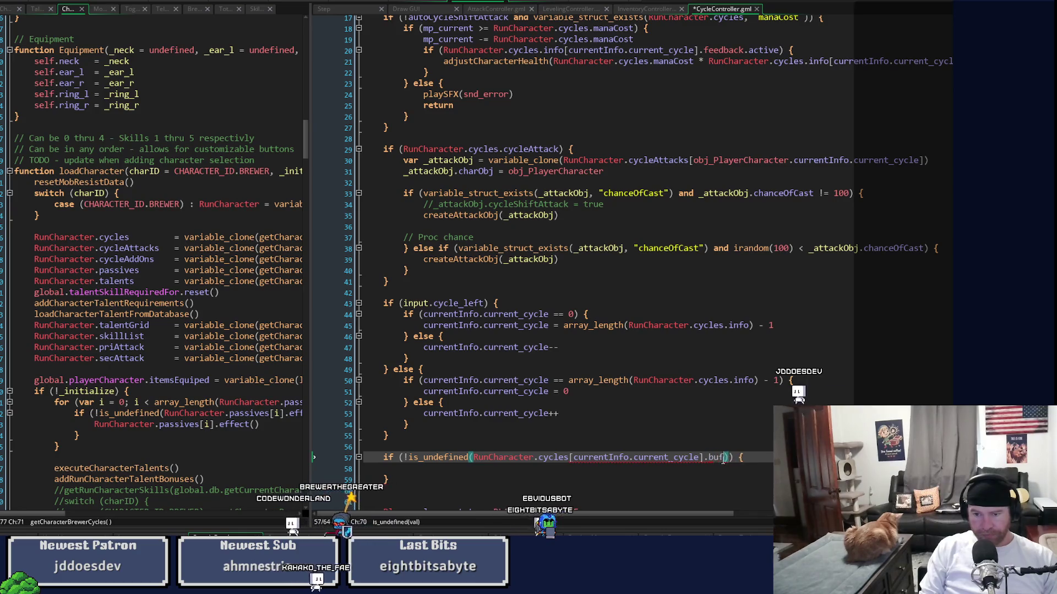
{"action": "type", "text": "f"}
{"action": "key", "text": "ctrl+s"}
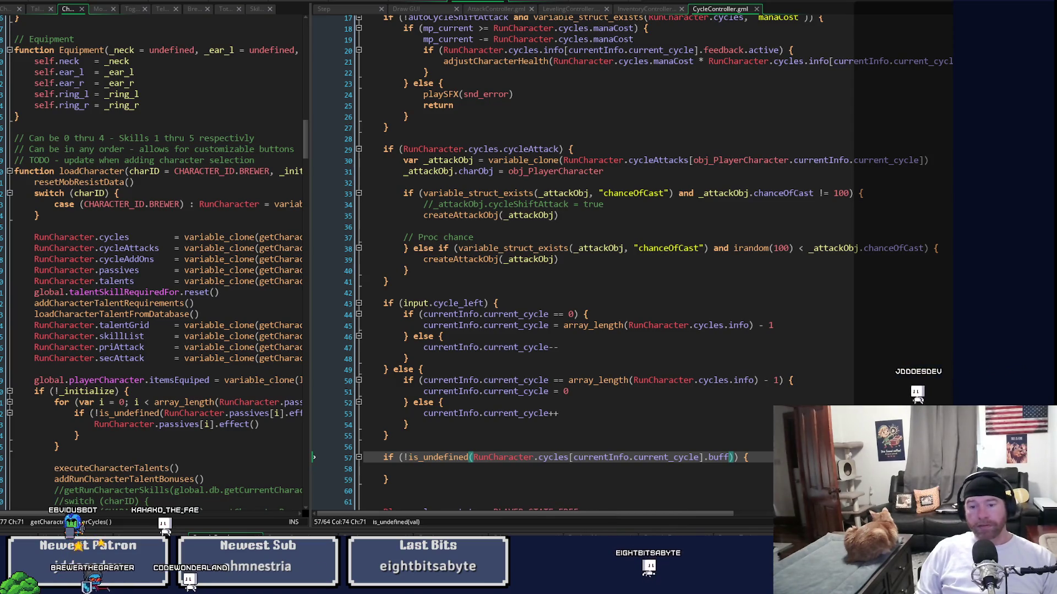
{"action": "scroll", "coordinate": [550, 264], "scroll_direction": "down", "scroll_amount": 2}
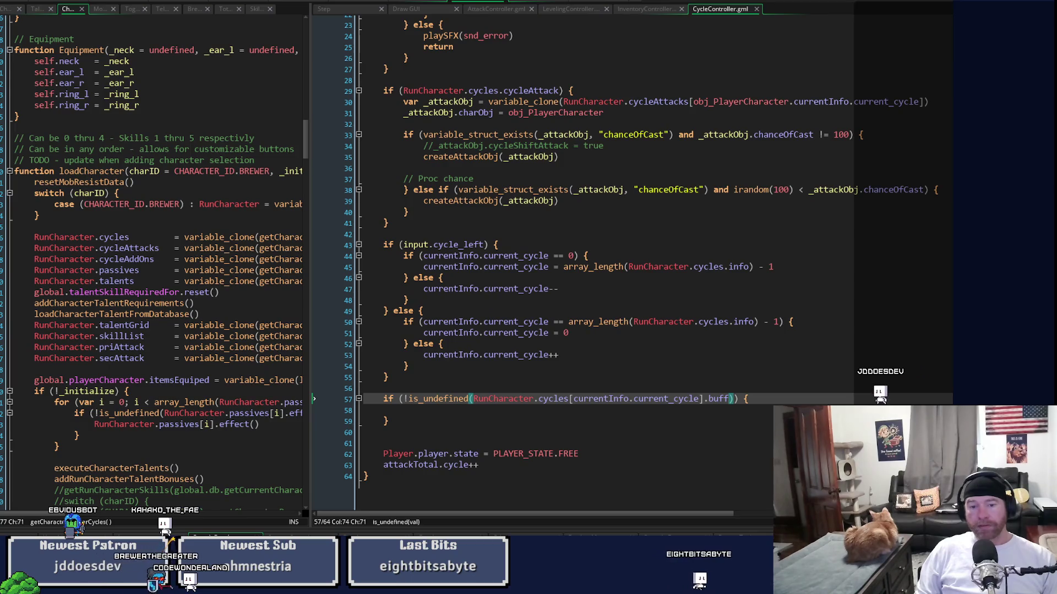
{"action": "left_click", "coordinate": [635, 418]}
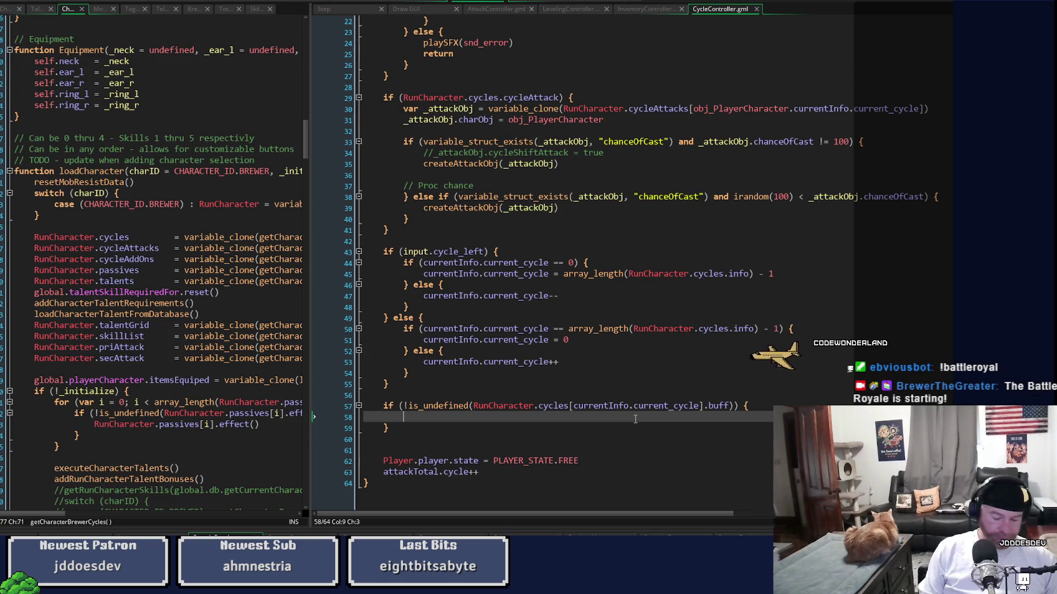
Step: Clear the stray text inside the buff check and save CycleController
{"action": "type", "text": "c"}
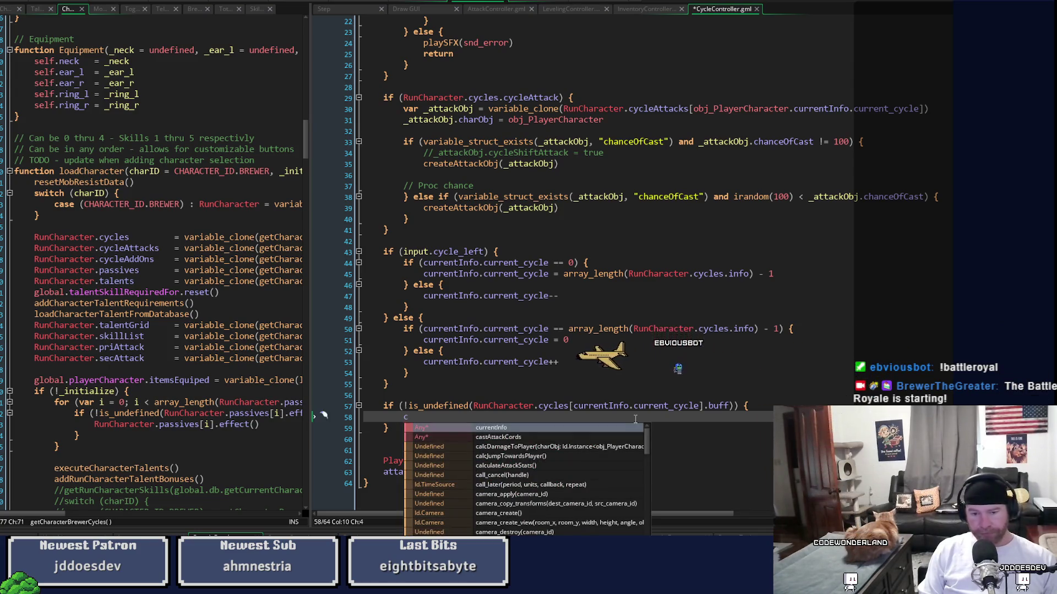
{"action": "key", "text": "BackSpace"}
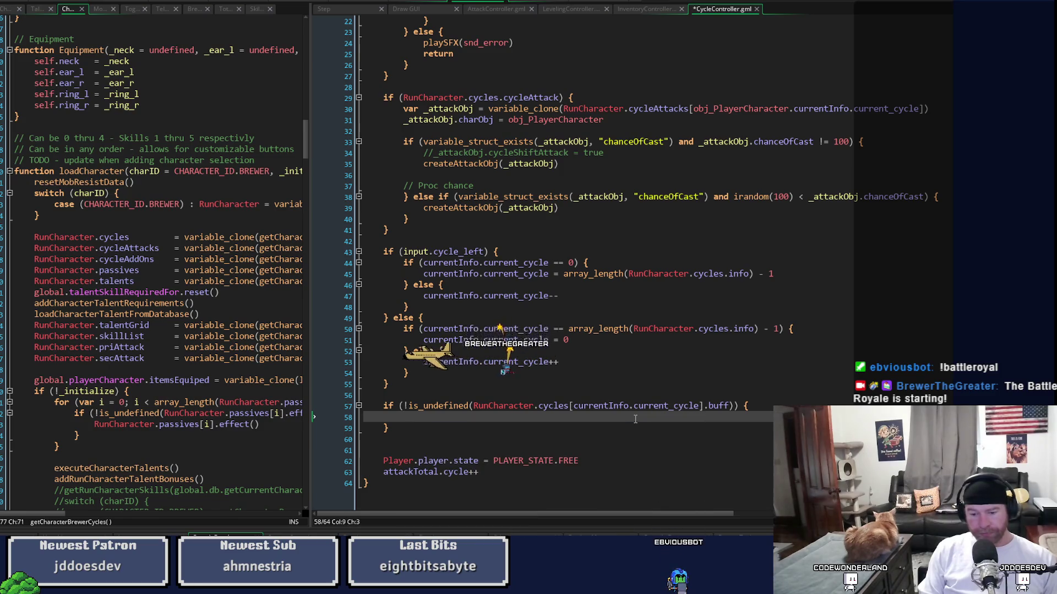
{"action": "type", "text": "buff"}
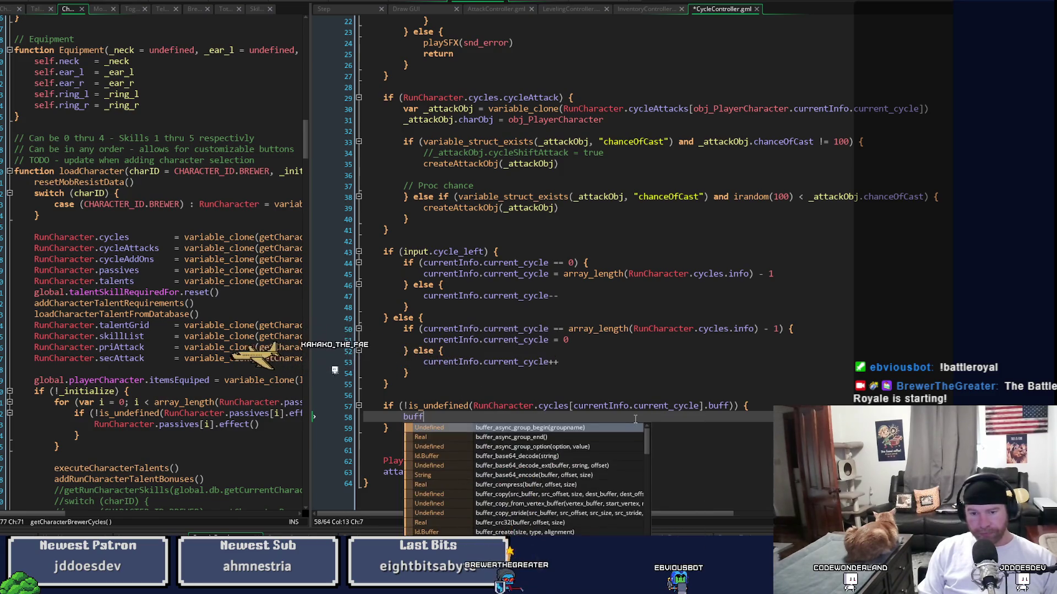
{"action": "key", "text": "BackSpace"}
{"action": "key", "text": "BackSpace"}
{"action": "key", "text": "BackSpace"}
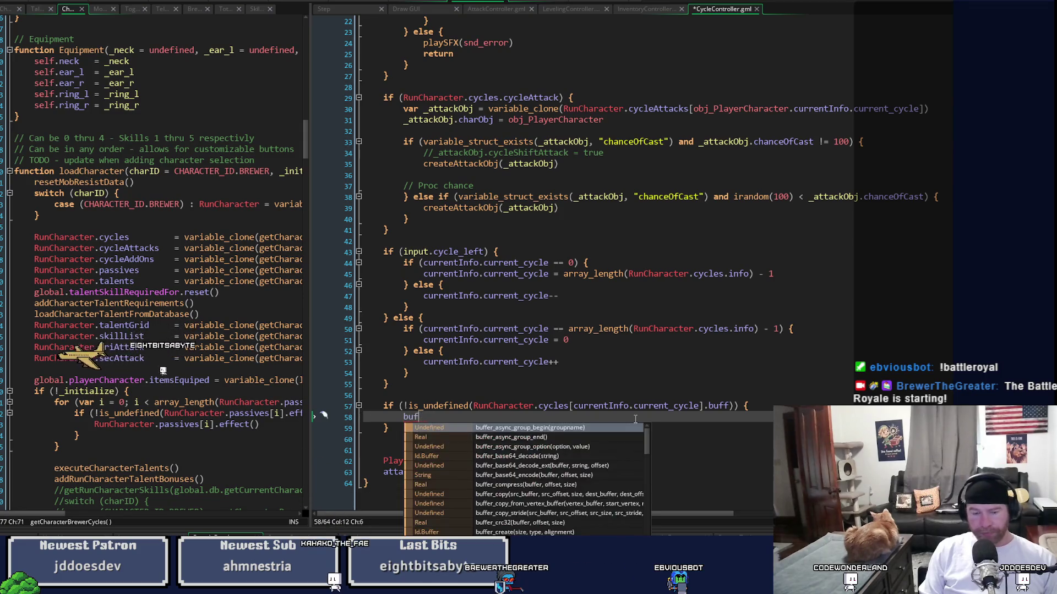
{"action": "key", "text": "ctrl+s"}
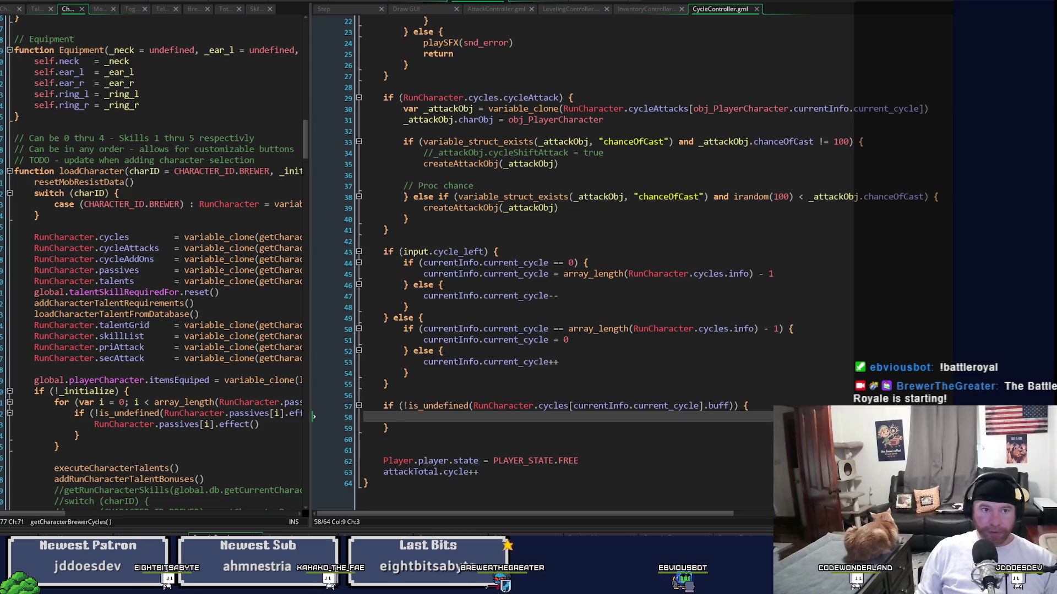
Step: Show the attackCounter and skillBuffCounter declarations alongside, and begin typing skillBuf
{"action": "left_click", "coordinate": [5, 9]}
{"action": "scroll", "coordinate": [239, 259], "scroll_direction": "up", "scroll_amount": 3}
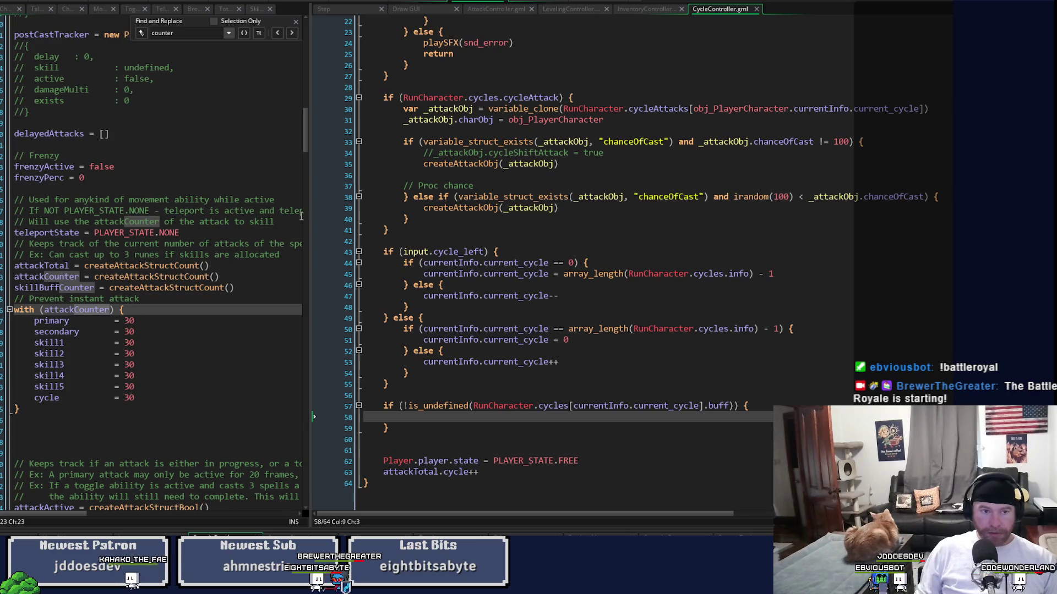
{"action": "left_click_drag", "start_coordinate": [305, 127], "coordinate": [311, 78]}
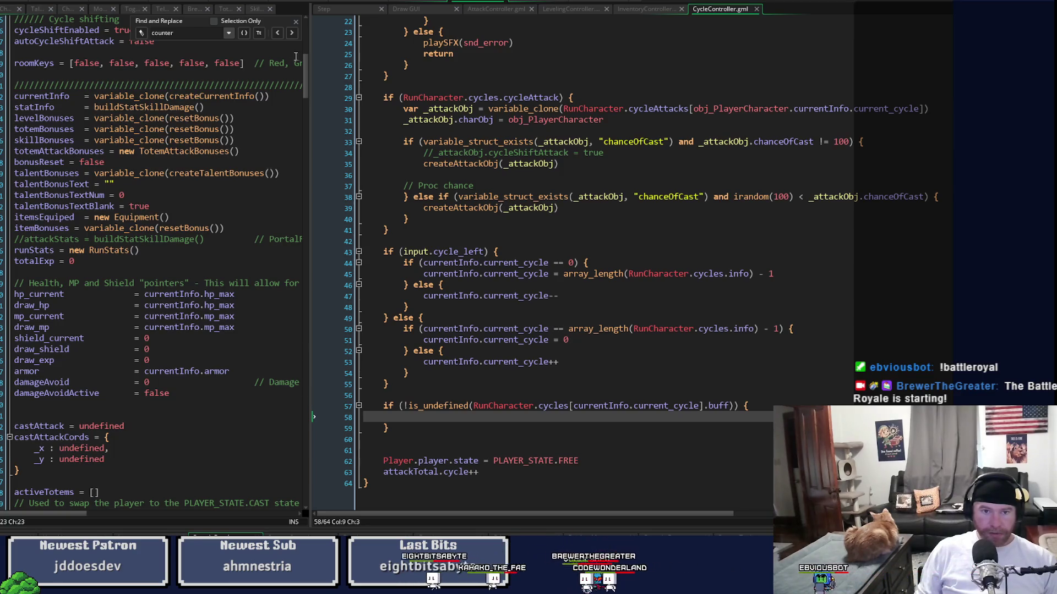
{"action": "left_click_drag", "start_coordinate": [306, 66], "coordinate": [308, 118]}
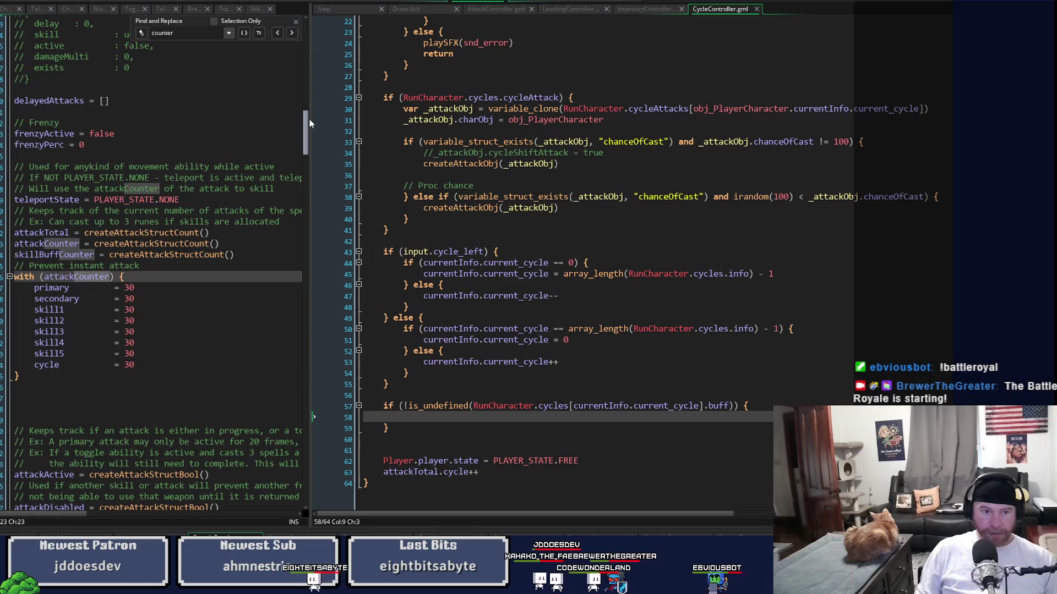
{"action": "left_click_drag", "start_coordinate": [308, 119], "coordinate": [309, 118]}
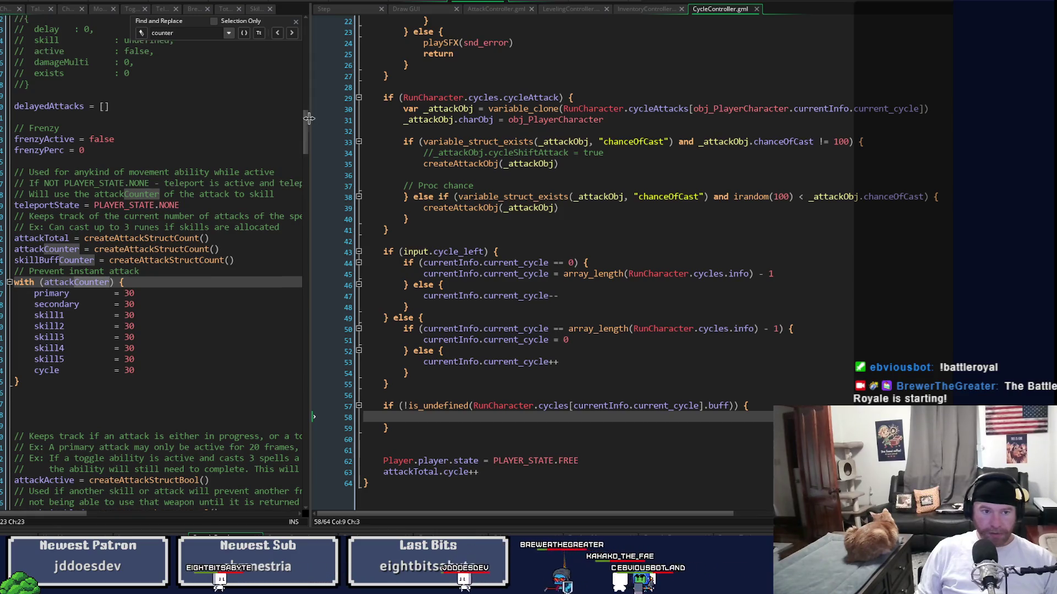
{"action": "type", "text": "s"}
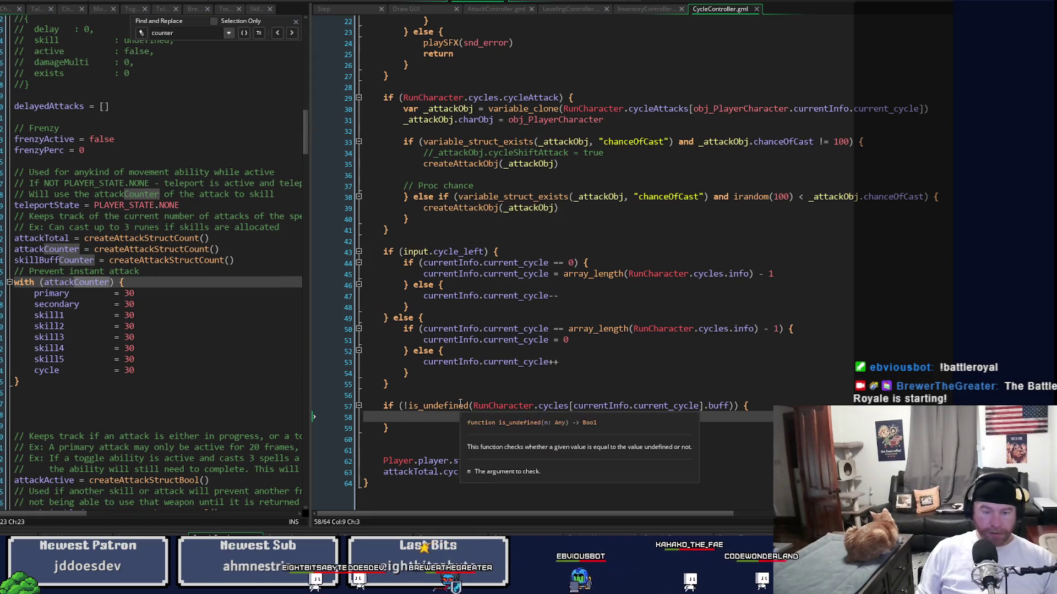
{"action": "type", "text": "kill"}
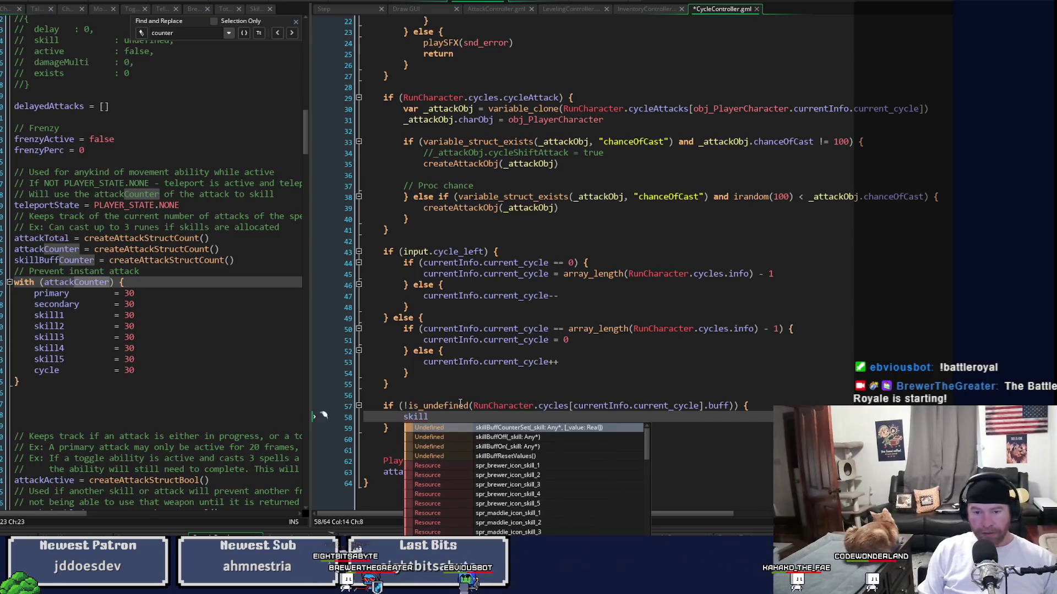
{"action": "type", "text": "Buff"}
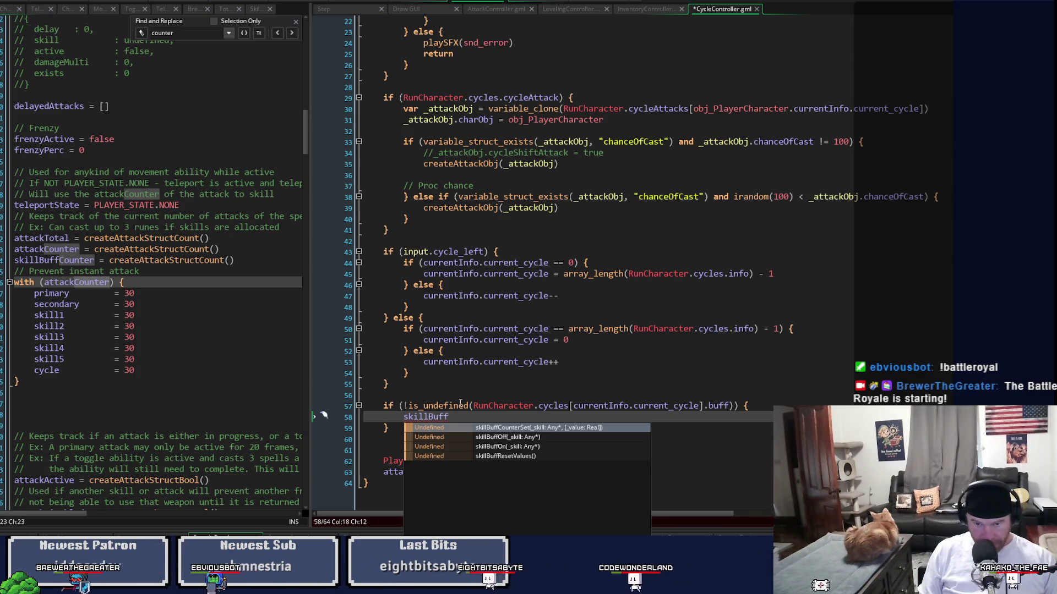
Step: Call skillBuffOn(ATTACK_SKILL.CYCLE) inside the buff check and save
{"action": "type", "text": "On"}
{"action": "key", "text": "Return"}
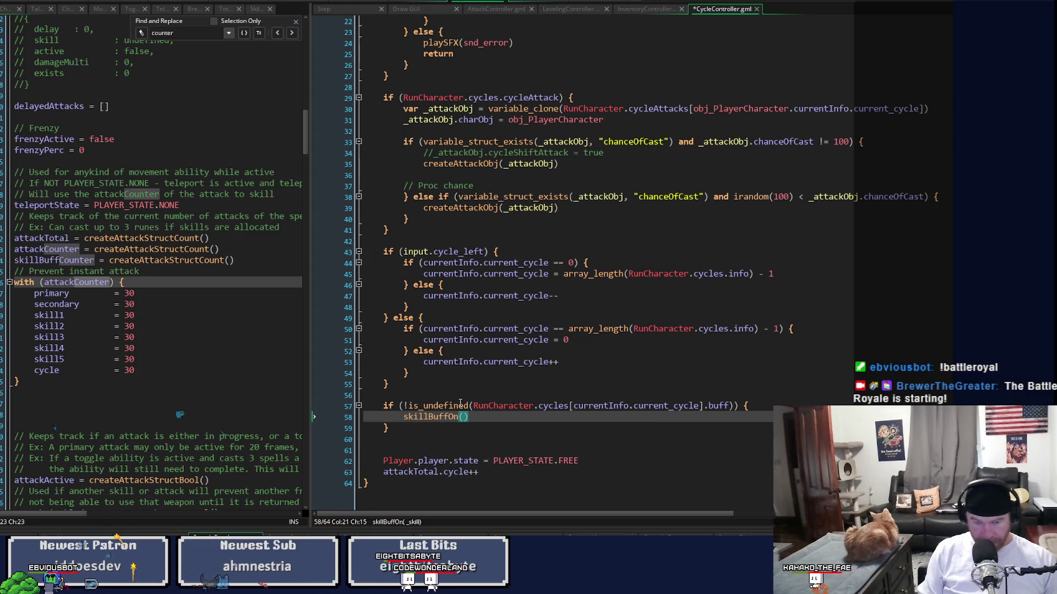
{"action": "type", "text": "ATT"}
{"action": "key", "text": "Down"}
{"action": "key", "text": "Return"}
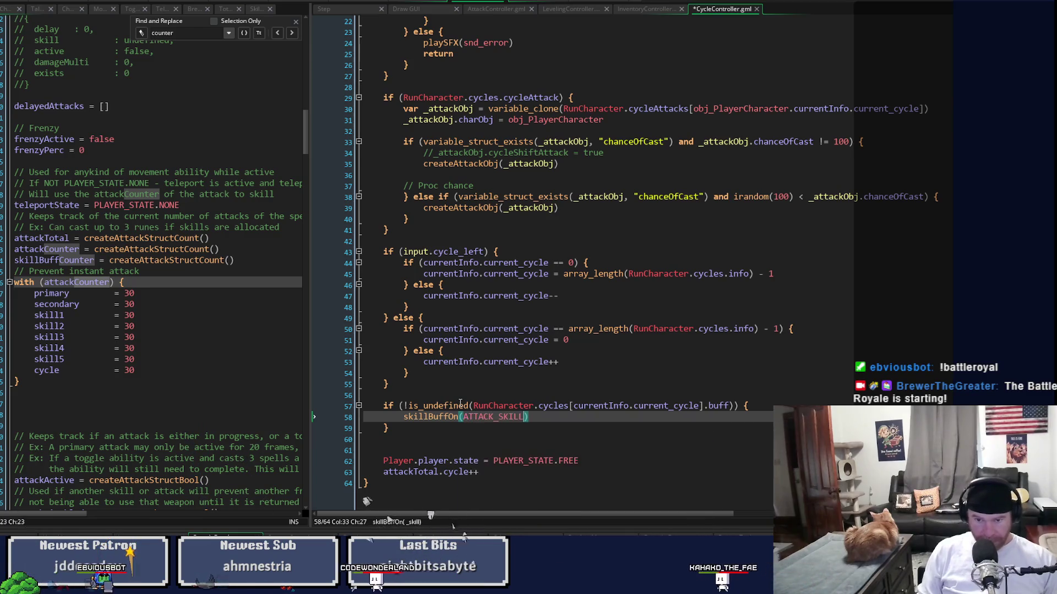
{"action": "type", "text": ".CY"}
{"action": "key", "text": "Return"}
{"action": "key", "text": "ctrl+s"}
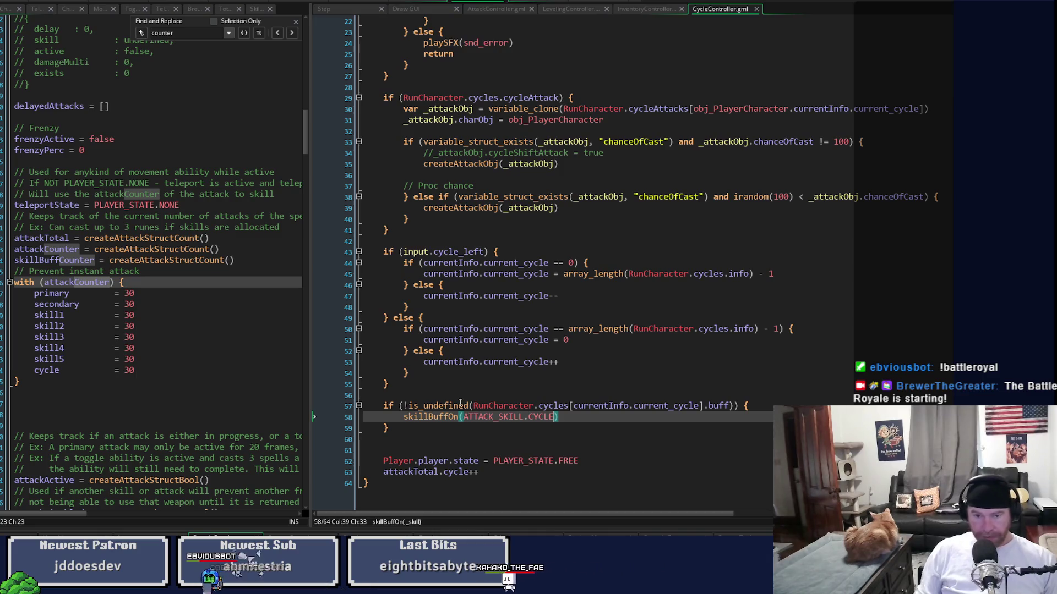
Step: Open the skillBuffOn definition in a widened view, add a line after the call, and save
{"action": "middle_click", "coordinate": [440, 416]}
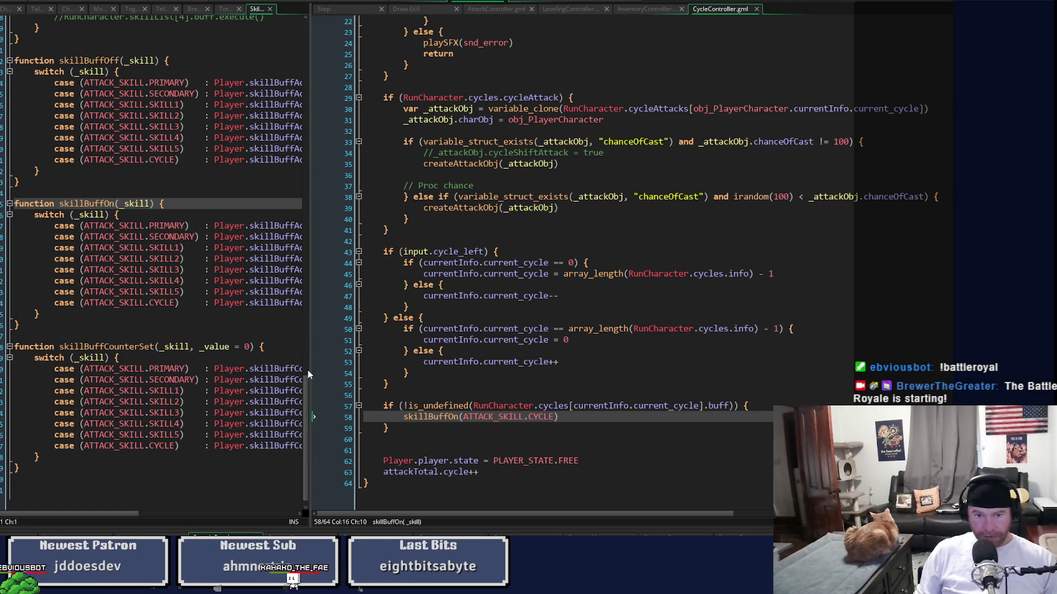
{"action": "mouse_move", "coordinate": [307, 369]}
{"action": "left_mouse_down"}
{"action": "mouse_move", "coordinate": [603, 378]}
{"action": "mouse_move", "coordinate": [385, 377]}
{"action": "mouse_move", "coordinate": [421, 375]}
{"action": "left_mouse_up"}
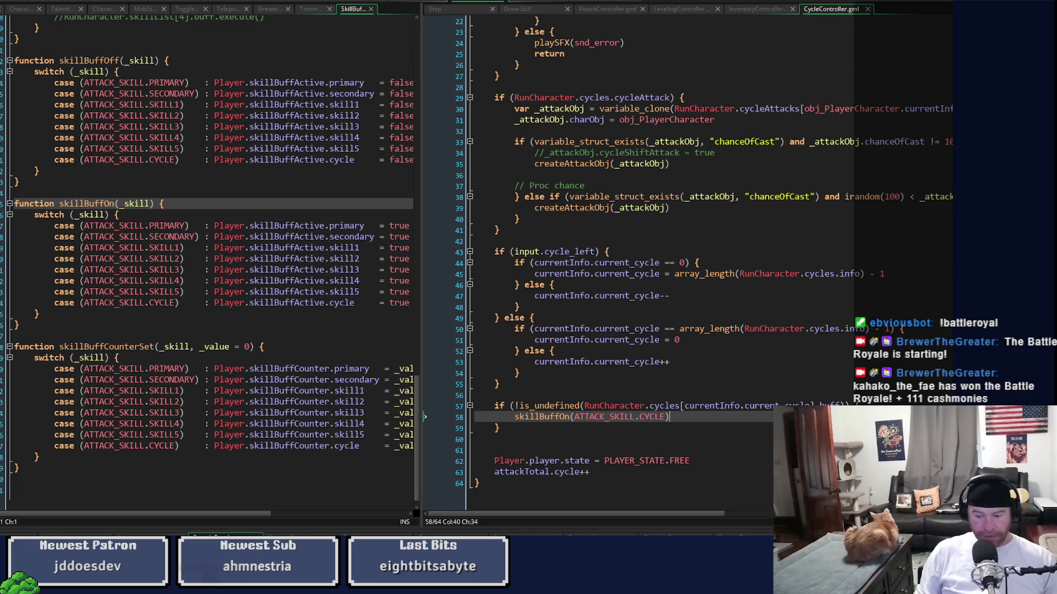
{"action": "key", "text": "Return"}
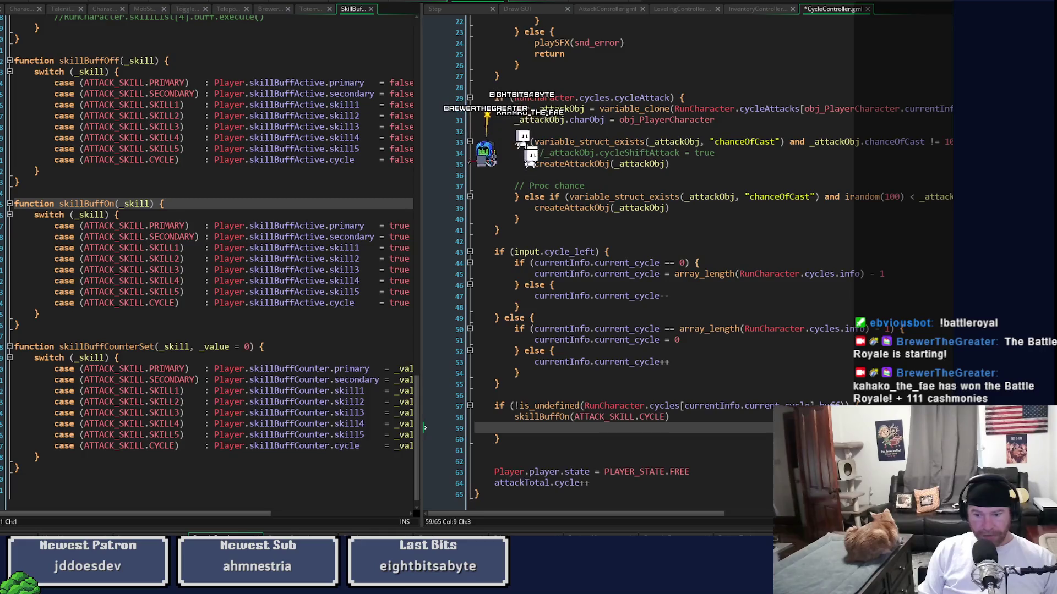
{"action": "key", "text": "ctrl+s"}
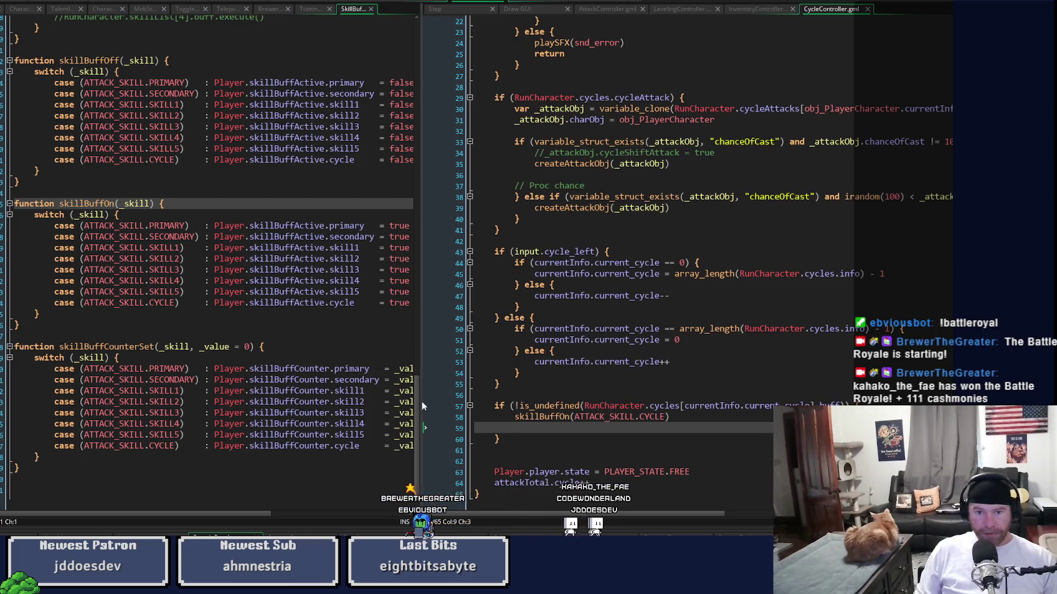
Step: Duplicate the Skill 5 block and relabel the copy's comment as Cycle
{"action": "scroll", "coordinate": [411, 153], "scroll_direction": "up", "scroll_amount": 15}
{"action": "scroll", "coordinate": [446, 210], "scroll_direction": "down", "scroll_amount": 8}
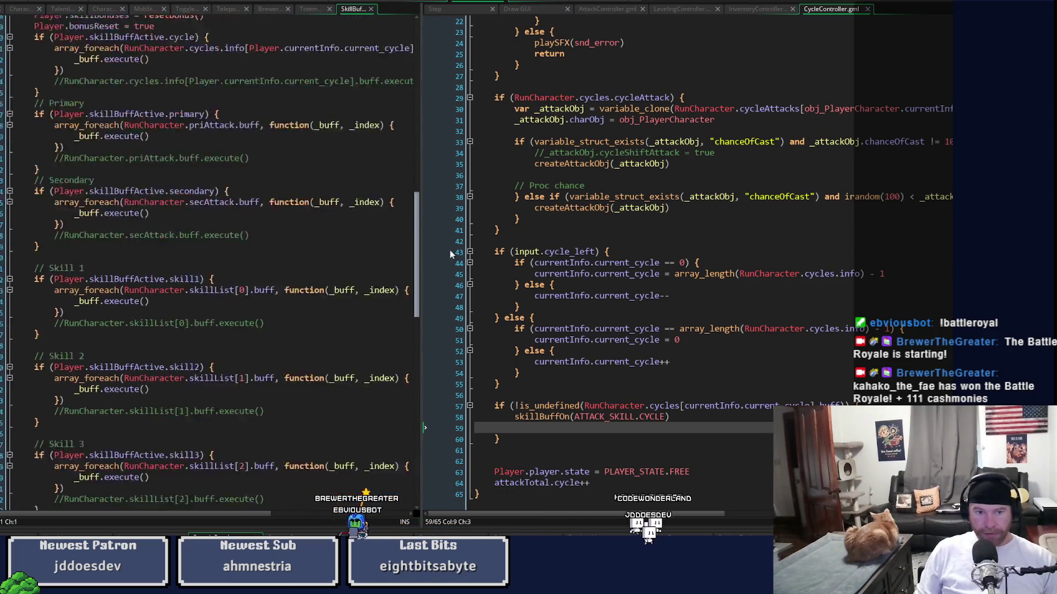
{"action": "scroll", "coordinate": [459, 264], "scroll_direction": "up", "scroll_amount": 7}
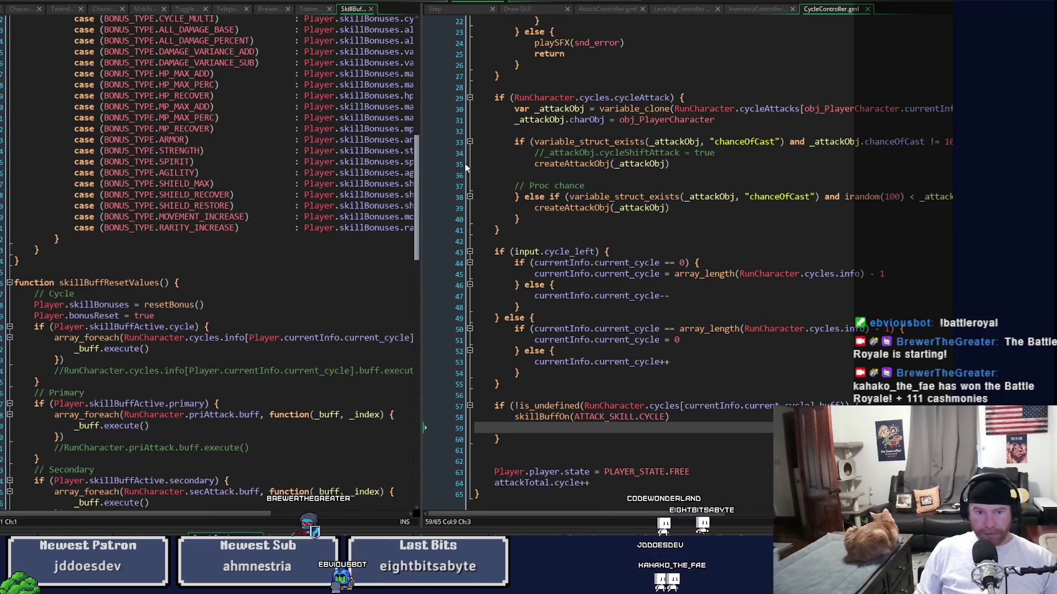
{"action": "scroll", "coordinate": [465, 331], "scroll_direction": "down", "scroll_amount": 10}
{"action": "scroll", "coordinate": [419, 332], "scroll_direction": "up", "scroll_amount": 1}
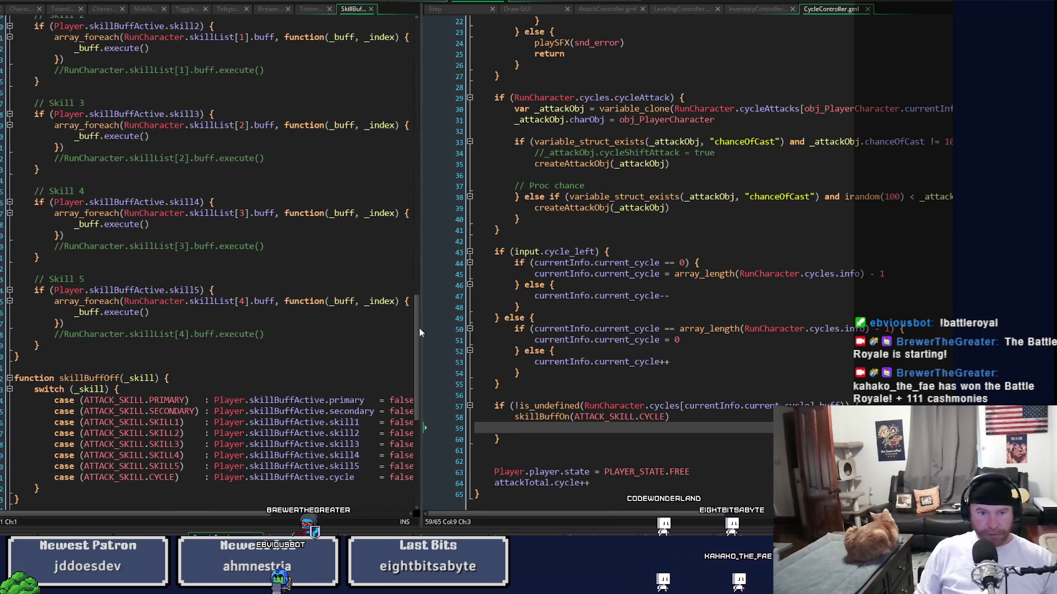
{"action": "left_click_drag", "start_coordinate": [40, 346], "coordinate": [36, 267]}
{"action": "key", "text": "ctrl+d"}
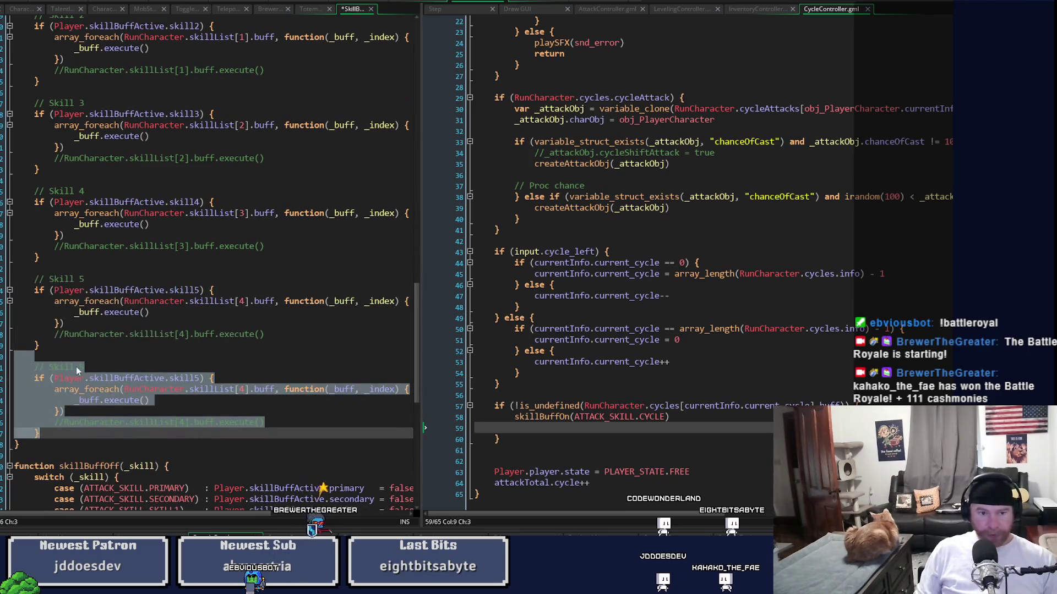
{"action": "left_click", "coordinate": [66, 368]}
{"action": "key", "text": "End"}
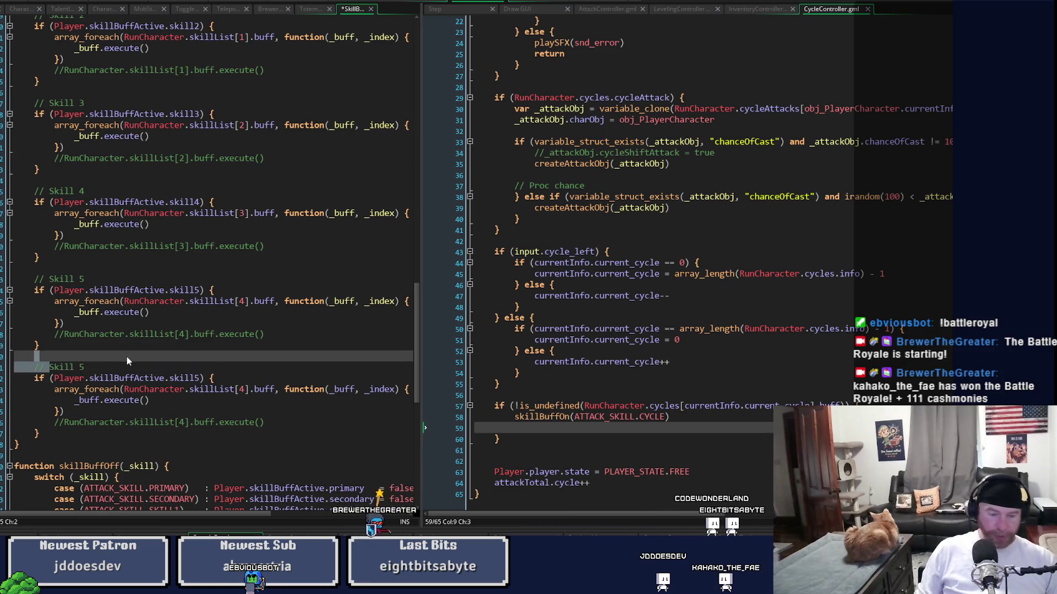
{"action": "key", "text": "BackSpace"}
{"action": "key", "text": "BackSpace"}
{"action": "key", "text": "BackSpace"}
{"action": "type", "text": "Cycle"}
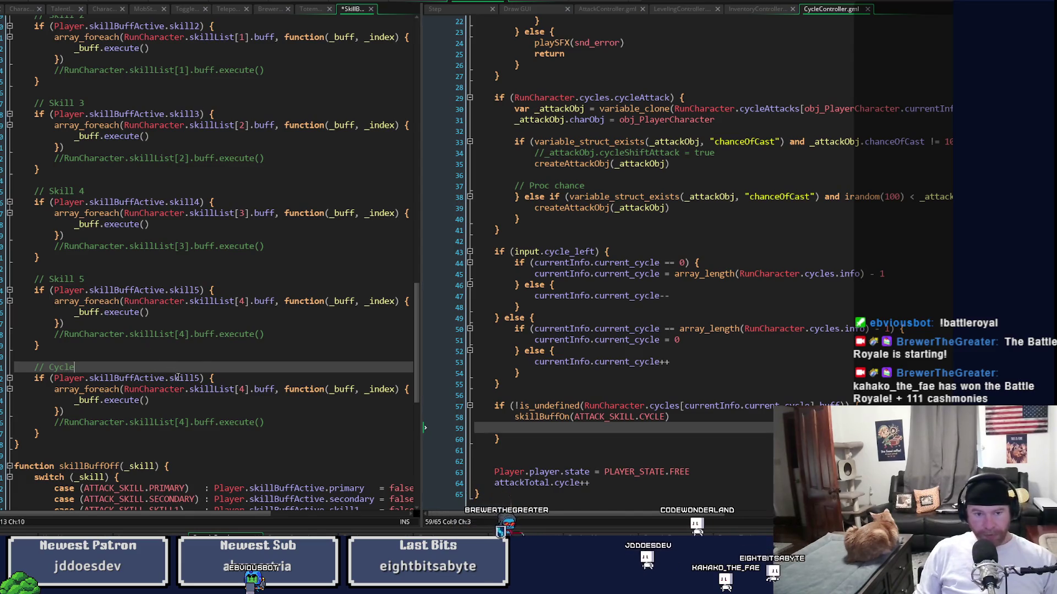
Step: Make the copy check cycle and loop over RunCharacter.cycles[currentInfo.current_cycle].buff
{"action": "double_click", "coordinate": [185, 378]}
{"action": "type", "text": "cycle"}
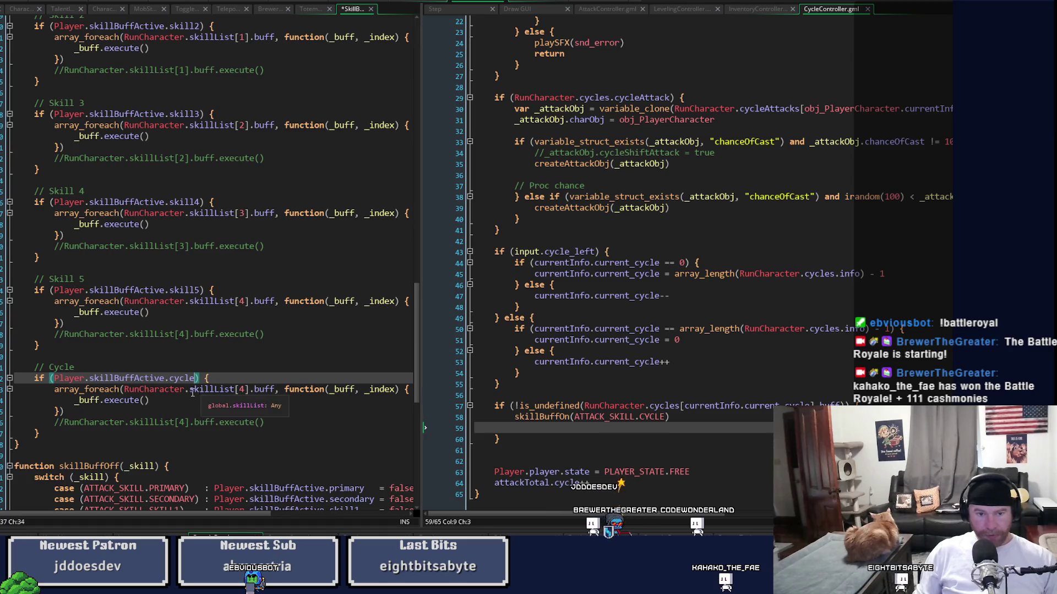
{"action": "left_click_drag", "start_coordinate": [190, 390], "coordinate": [246, 390]}
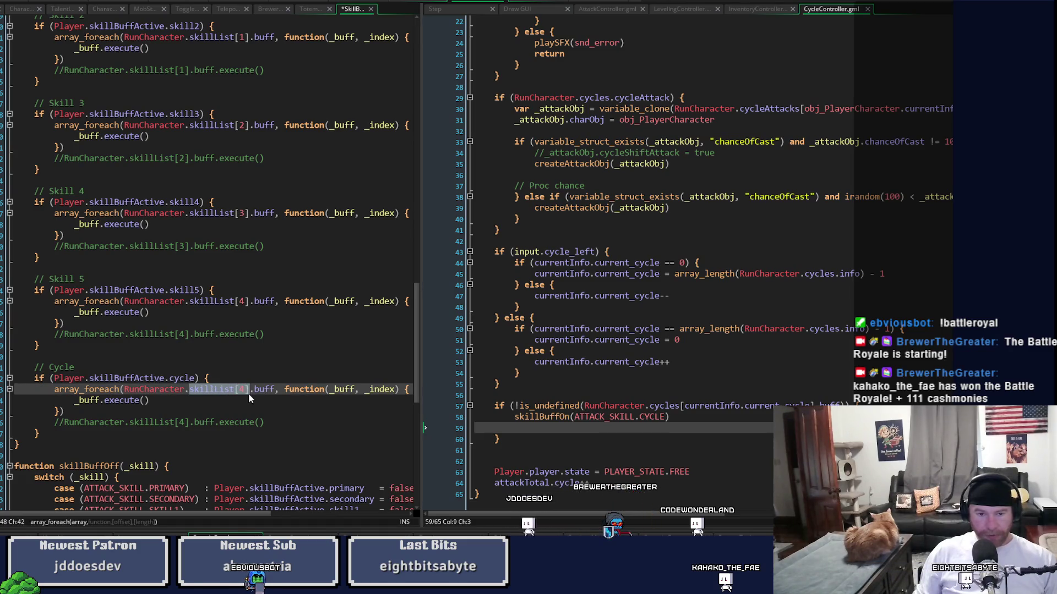
{"action": "type", "text": "cycle"}
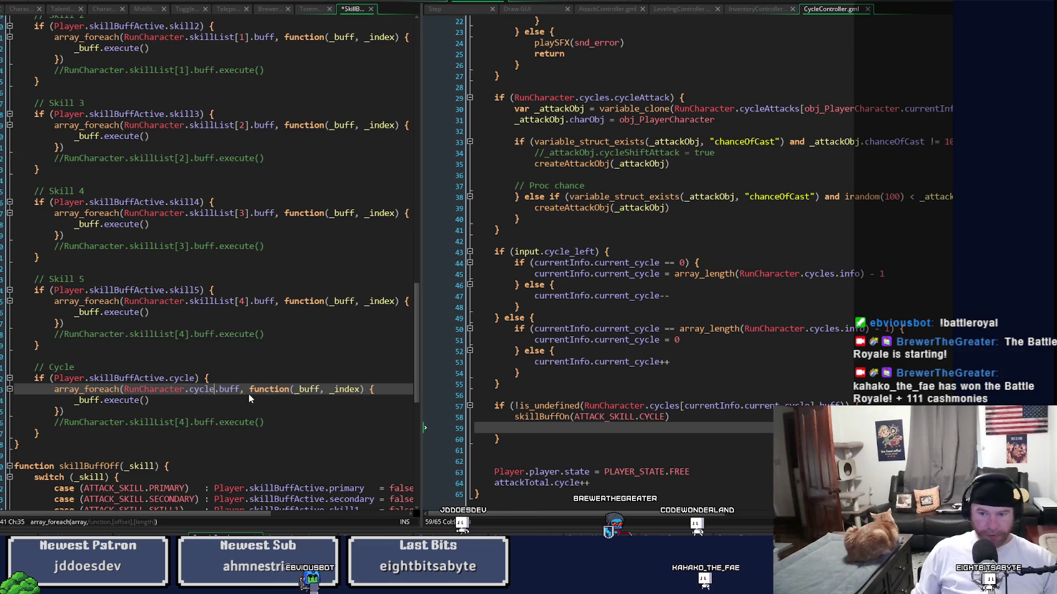
{"action": "type", "text": "s"}
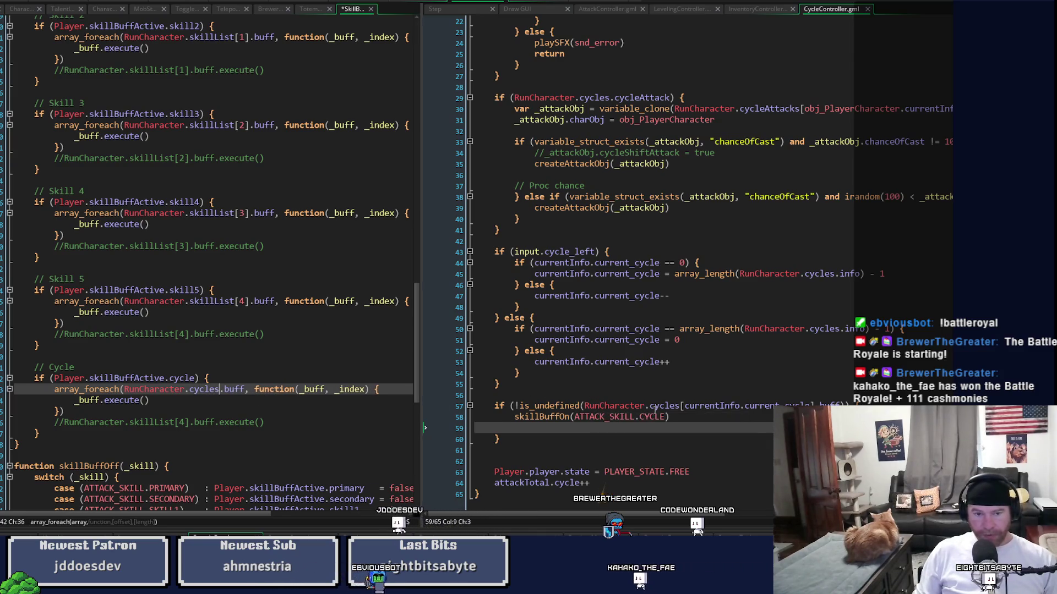
{"action": "left_click_drag", "start_coordinate": [646, 406], "coordinate": [841, 407]}
{"action": "key", "text": "ctrl+c"}
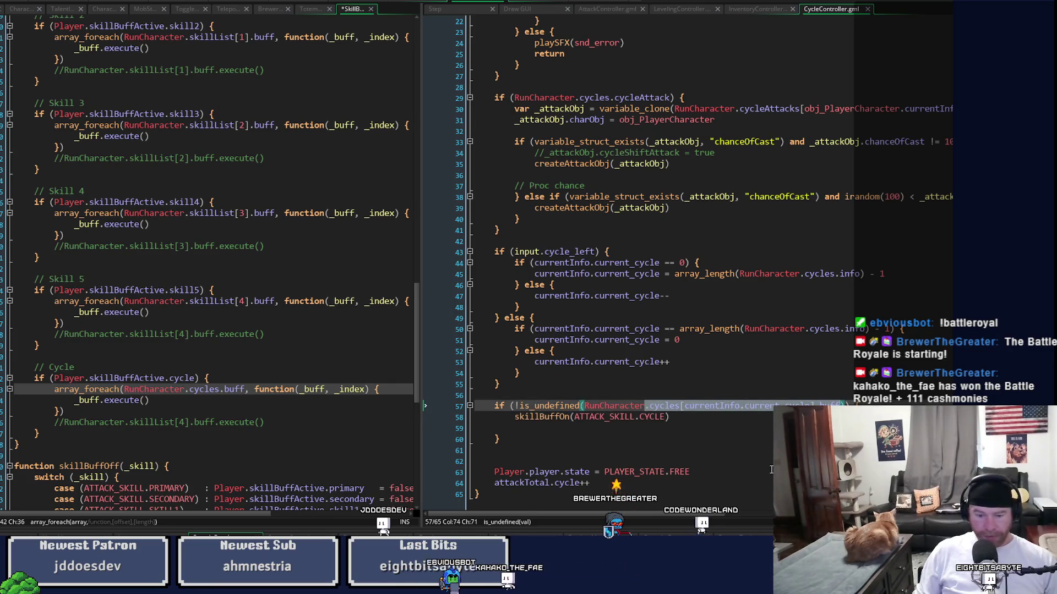
{"action": "left_click_drag", "start_coordinate": [184, 389], "coordinate": [225, 389]}
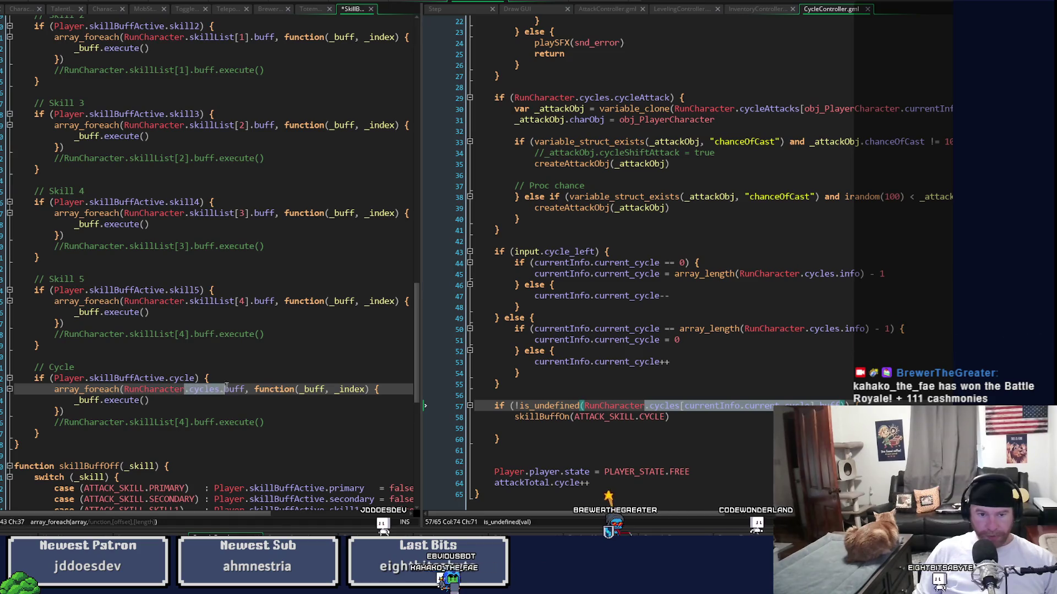
{"action": "key", "text": "ctrl+v"}
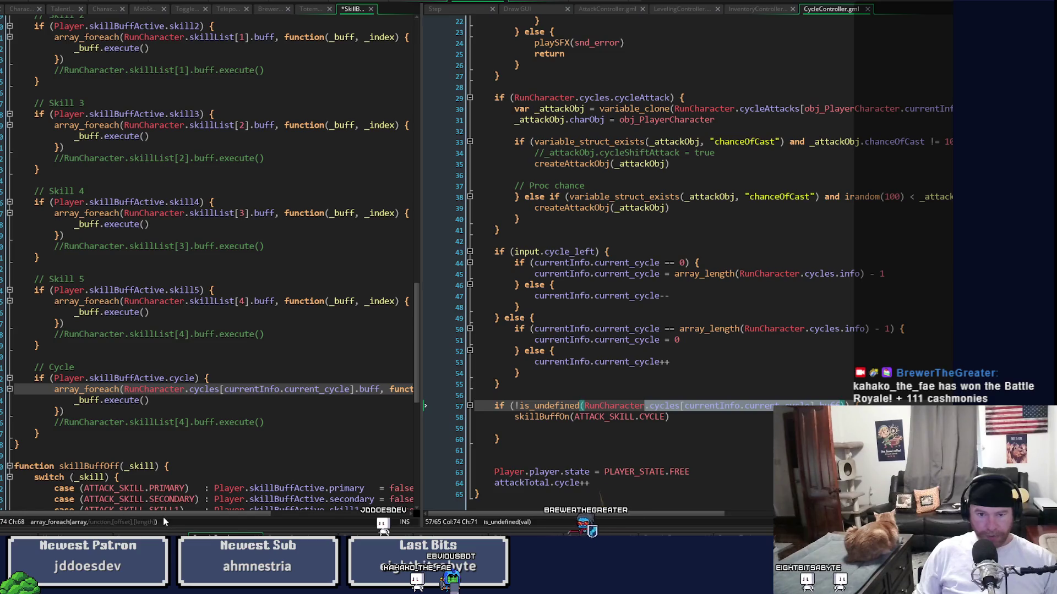
{"action": "mouse_move", "coordinate": [154, 515]}
{"action": "left_mouse_down"}
{"action": "mouse_move", "coordinate": [246, 517]}
{"action": "mouse_move", "coordinate": [120, 520]}
{"action": "left_mouse_up"}
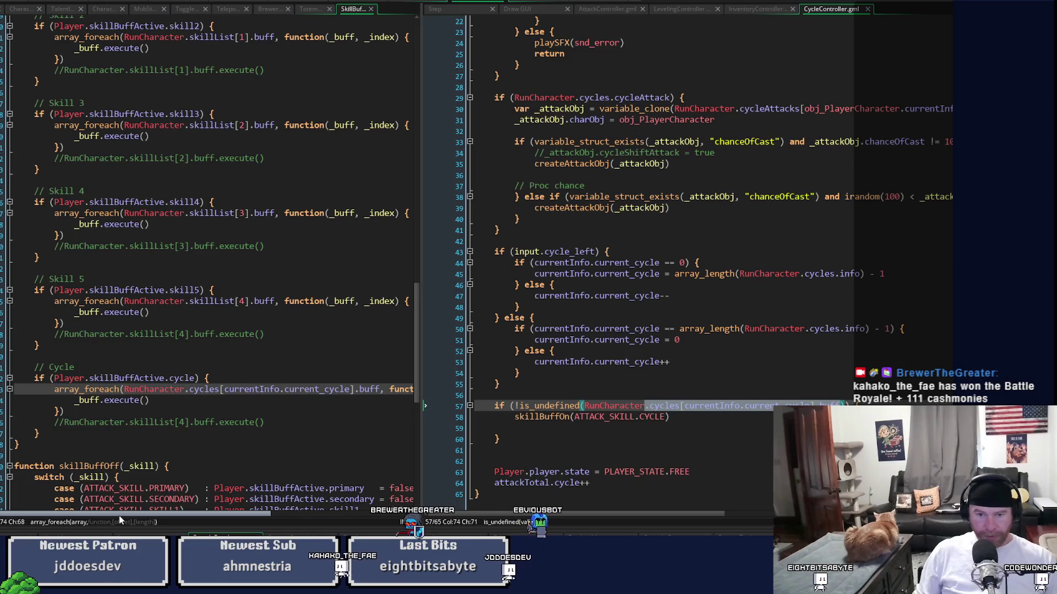
Step: Remove the blank line and add a braced else-if branch after the buff-on block
{"action": "left_click", "coordinate": [509, 424]}
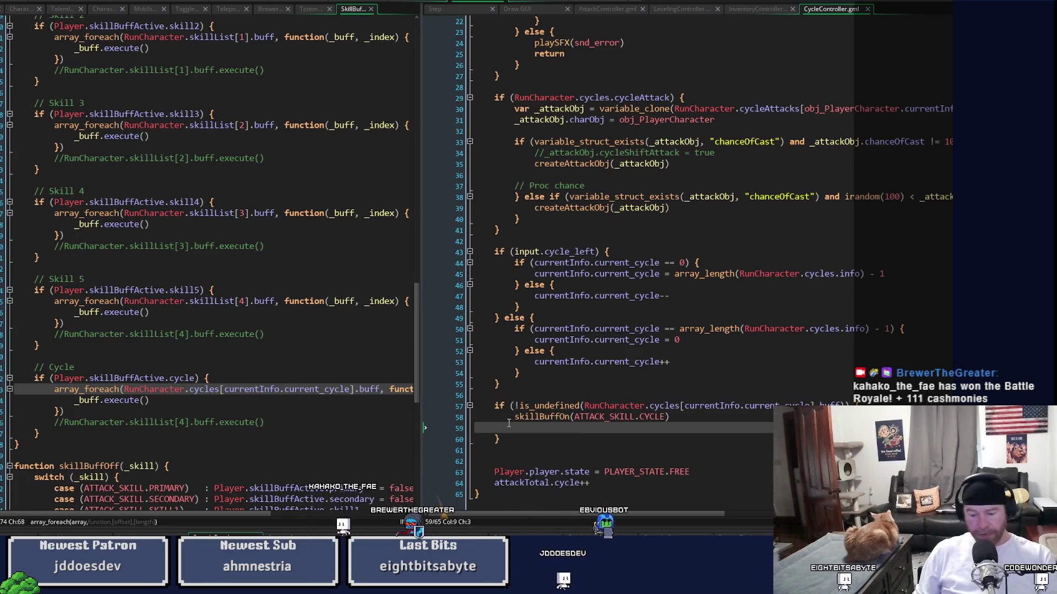
{"action": "key", "text": "BackSpace"}
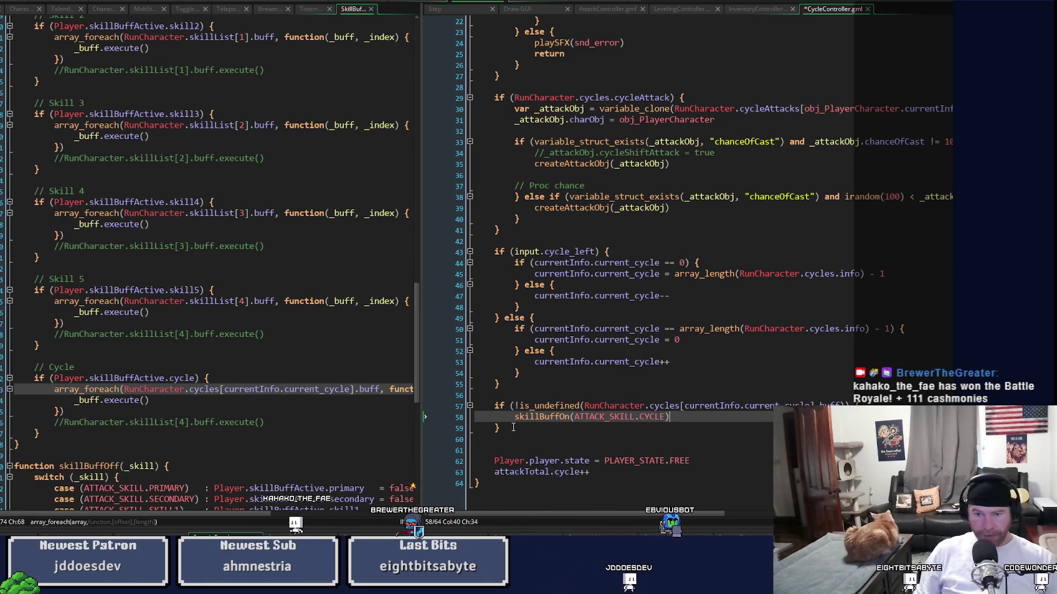
{"action": "left_click", "coordinate": [611, 434]}
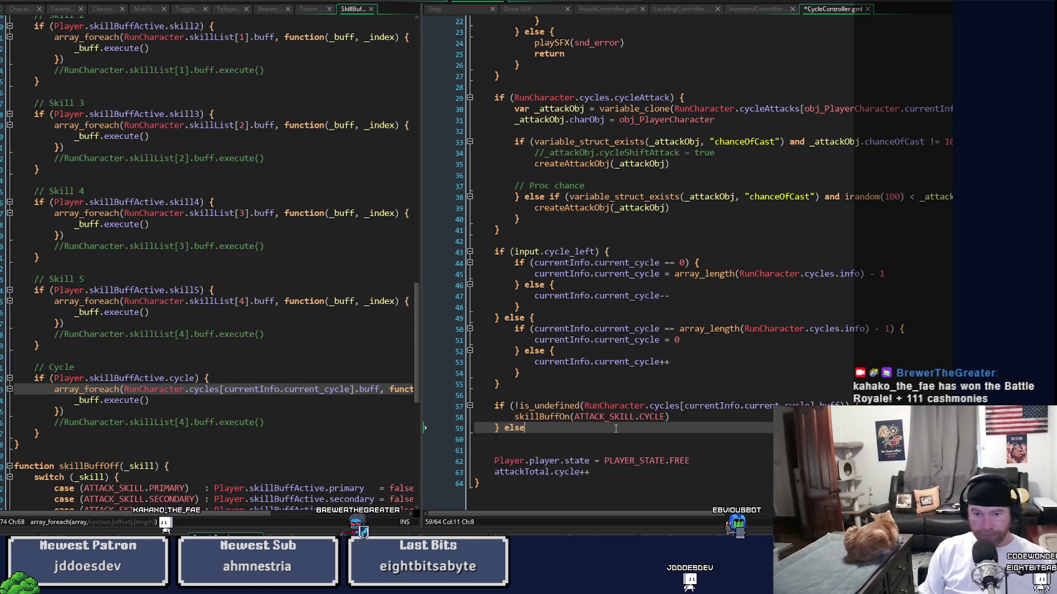
{"action": "type", "text": "else if ("}
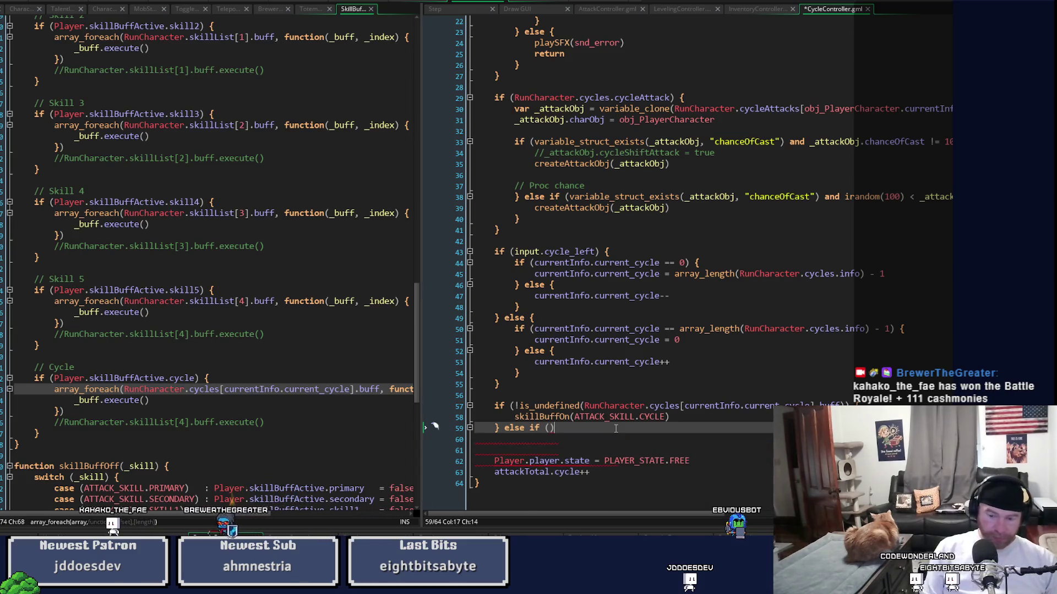
{"action": "key", "text": "Return"}
{"action": "key", "text": "Return"}
{"action": "type", "text": "}"}
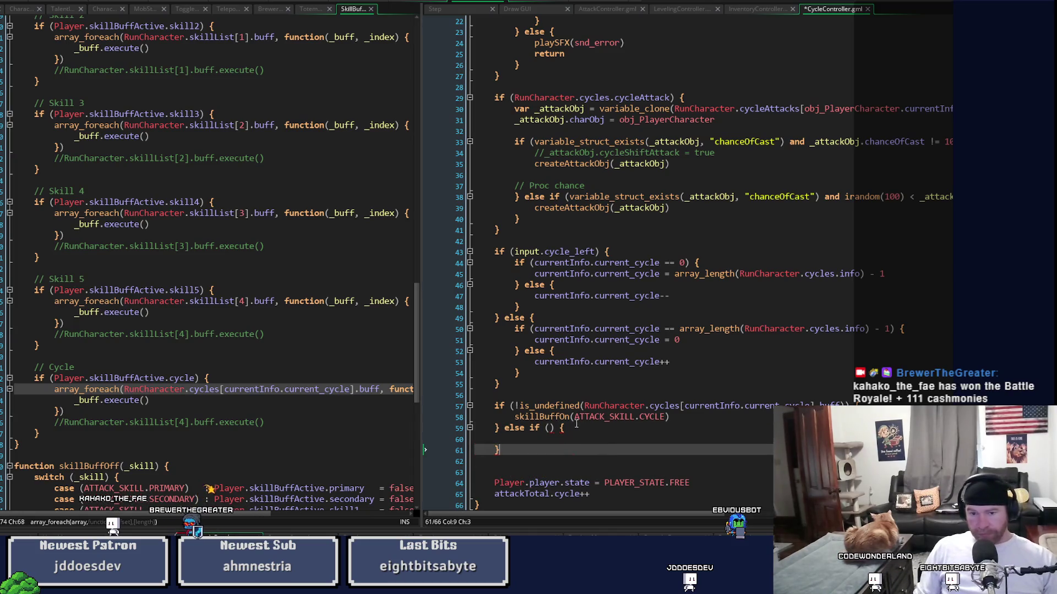
Step: Set the else-if condition to Player.skillBuffActive.cycle and begin an 'and' clause
{"action": "left_click", "coordinate": [550, 429]}
{"action": "type", "text": "P"}
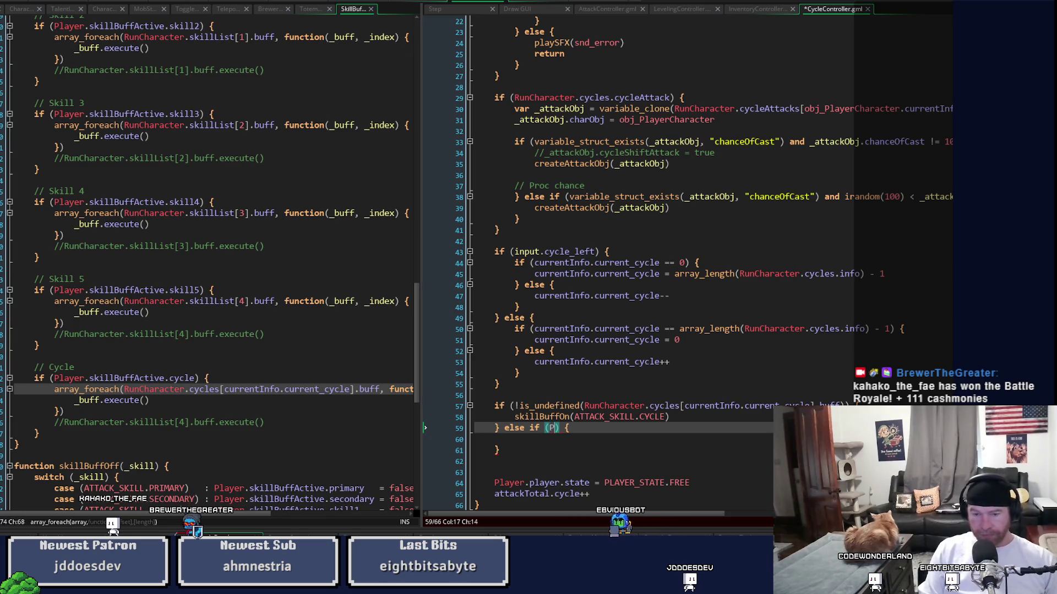
{"action": "type", "text": "layer."}
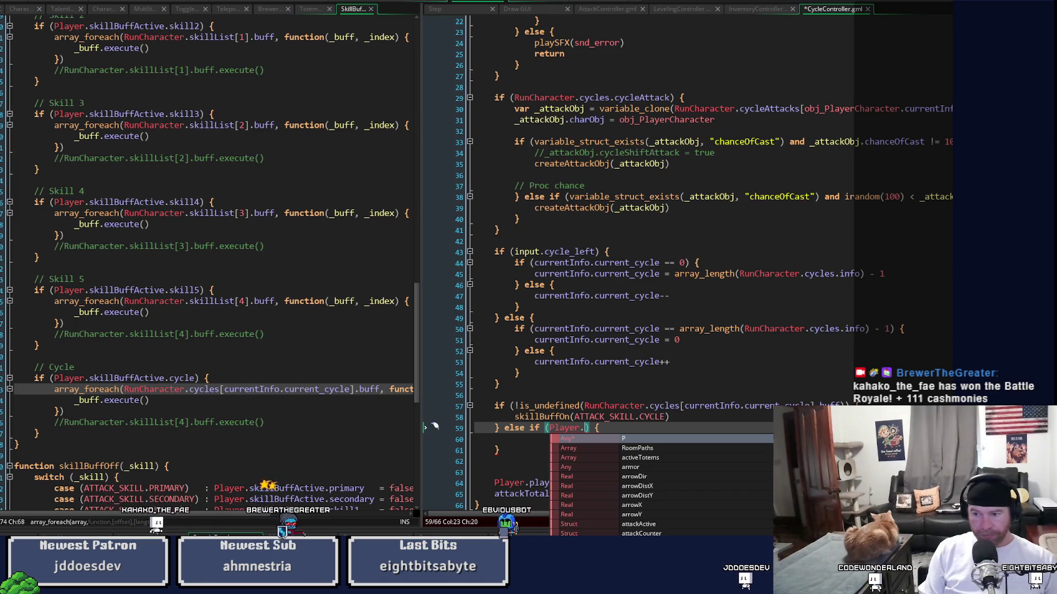
{"action": "type", "text": "skillb"}
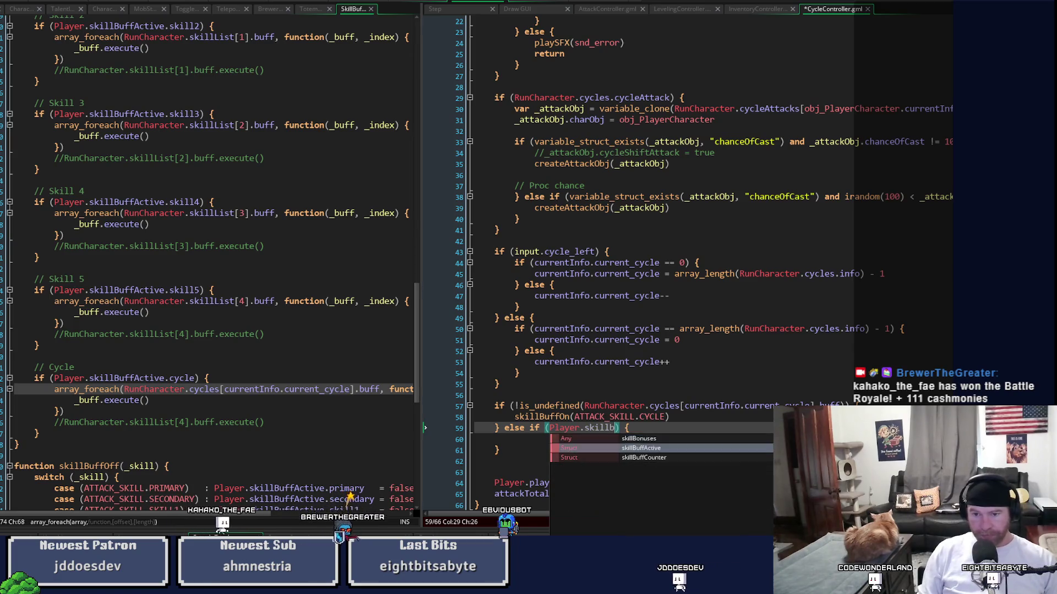
{"action": "key", "text": "Return"}
{"action": "type", "text": "."}
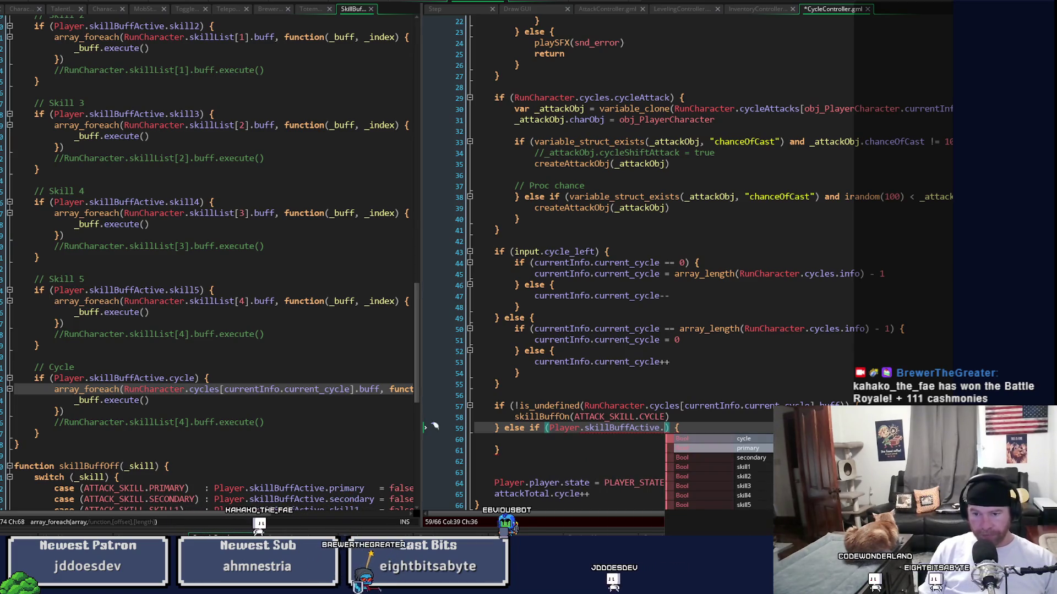
{"action": "key", "text": "Up"}
{"action": "key", "text": "Return"}
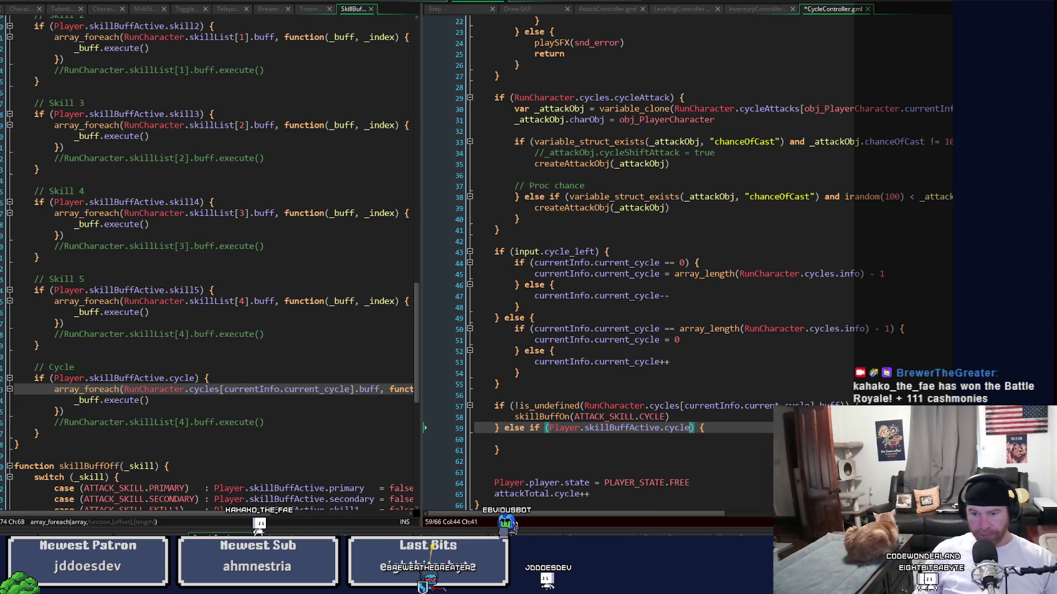
{"action": "left_click", "coordinate": [664, 428]}
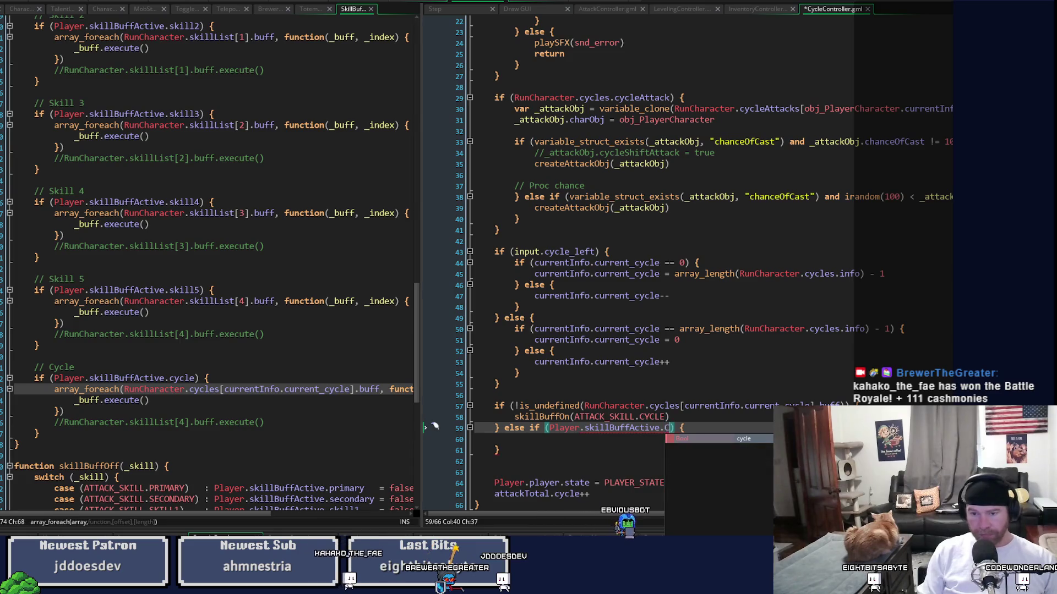
{"action": "key", "text": "Return"}
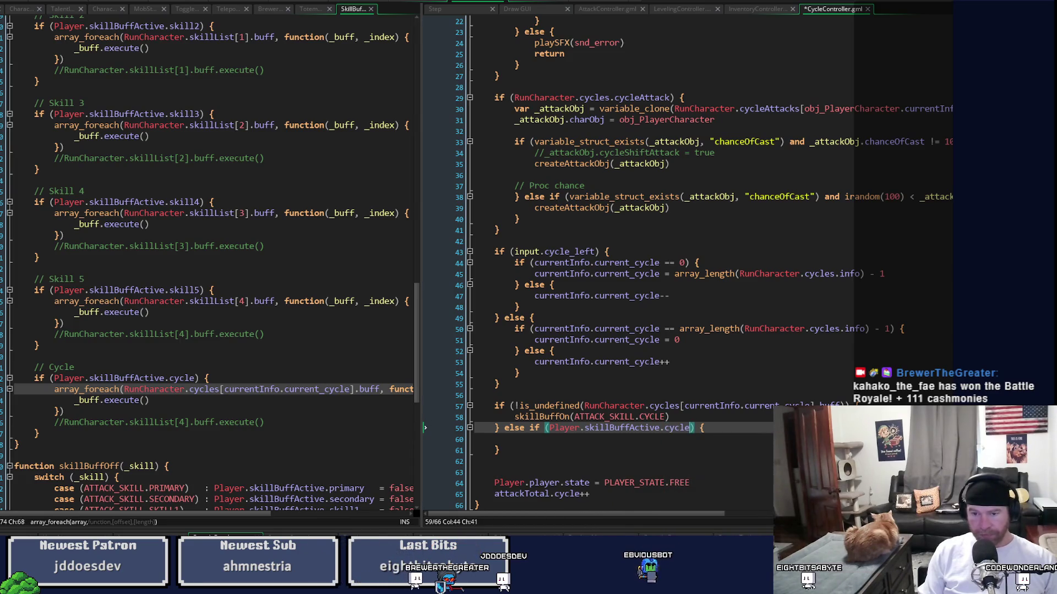
{"action": "key", "text": "Right"}
{"action": "key", "text": "Right"}
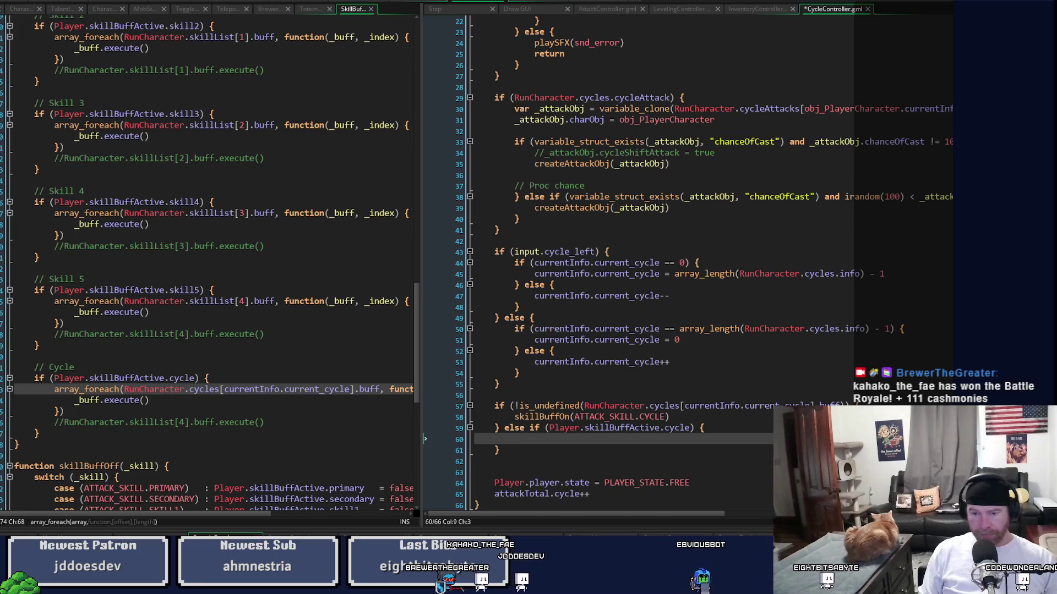
{"action": "key", "text": "Left"}
{"action": "key", "text": "Left"}
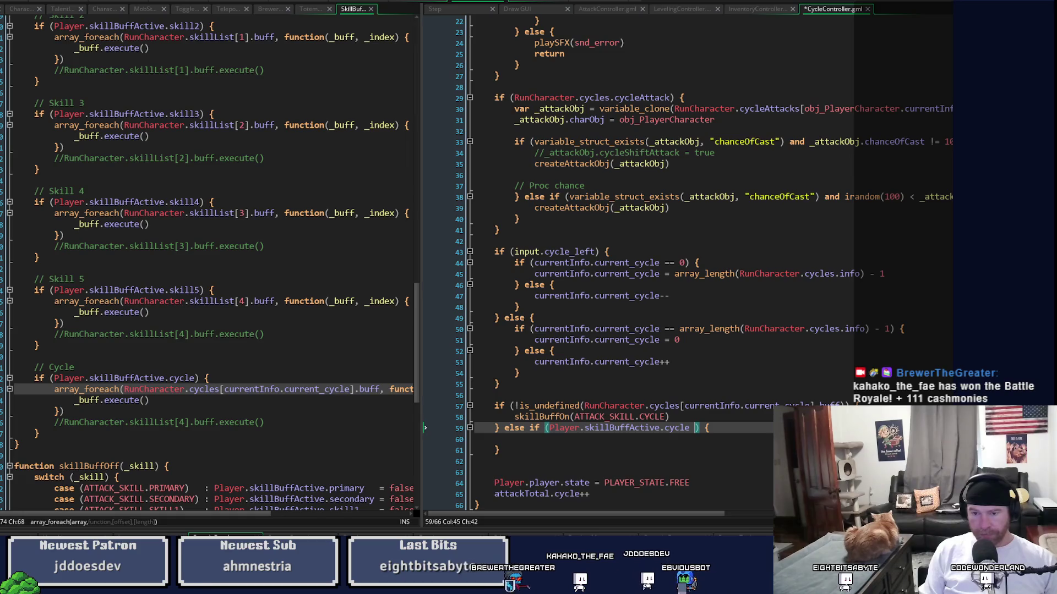
{"action": "type", "text": "and"}
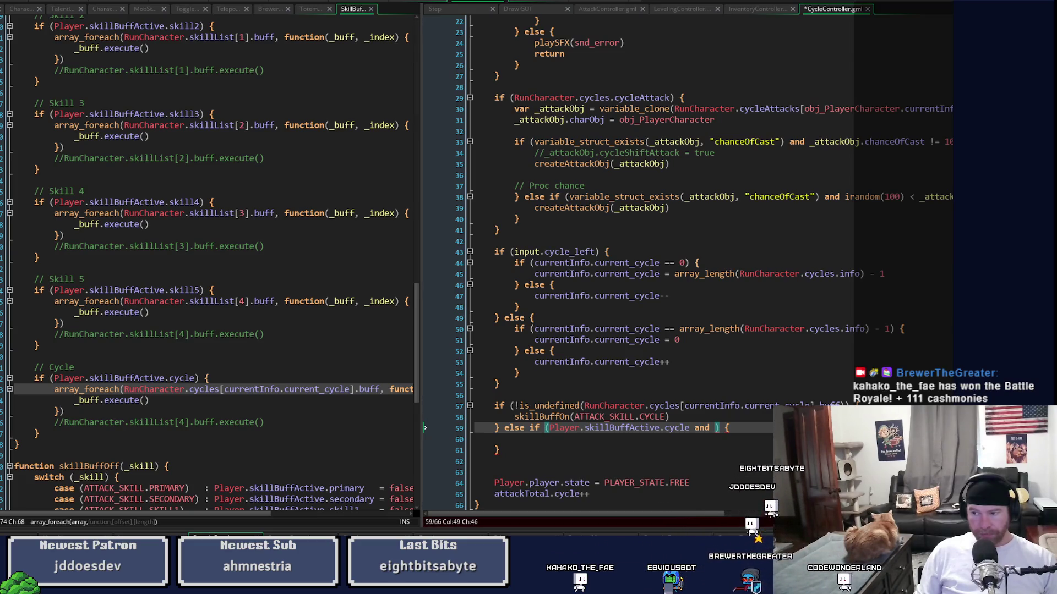
Step: Delete the else-if header and its condition to make way for a plain else
{"action": "left_click_drag", "start_coordinate": [499, 450], "coordinate": [509, 434]}
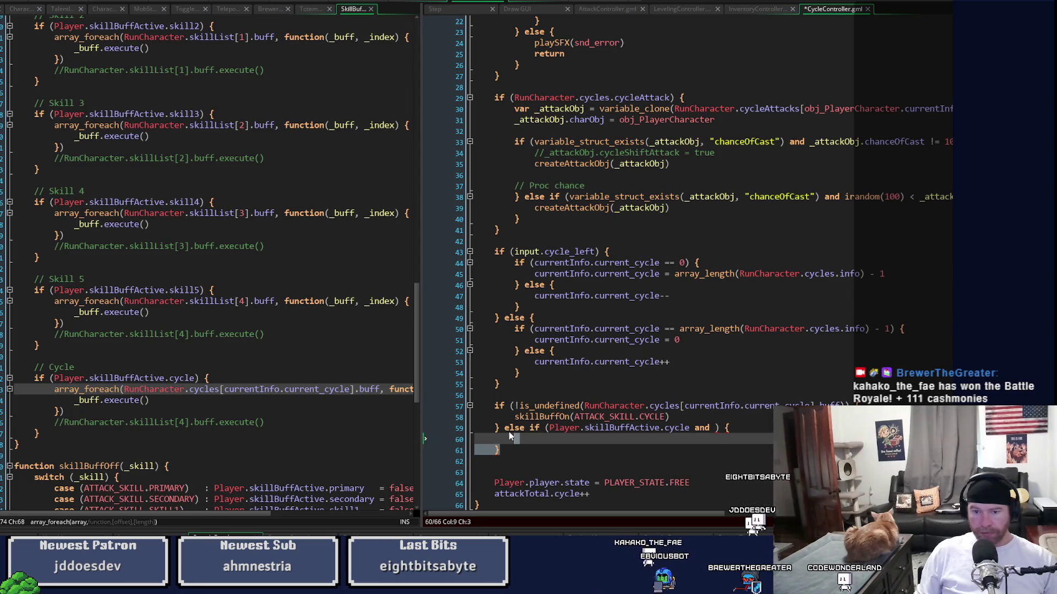
{"action": "left_click", "coordinate": [530, 429], "text": "shift"}
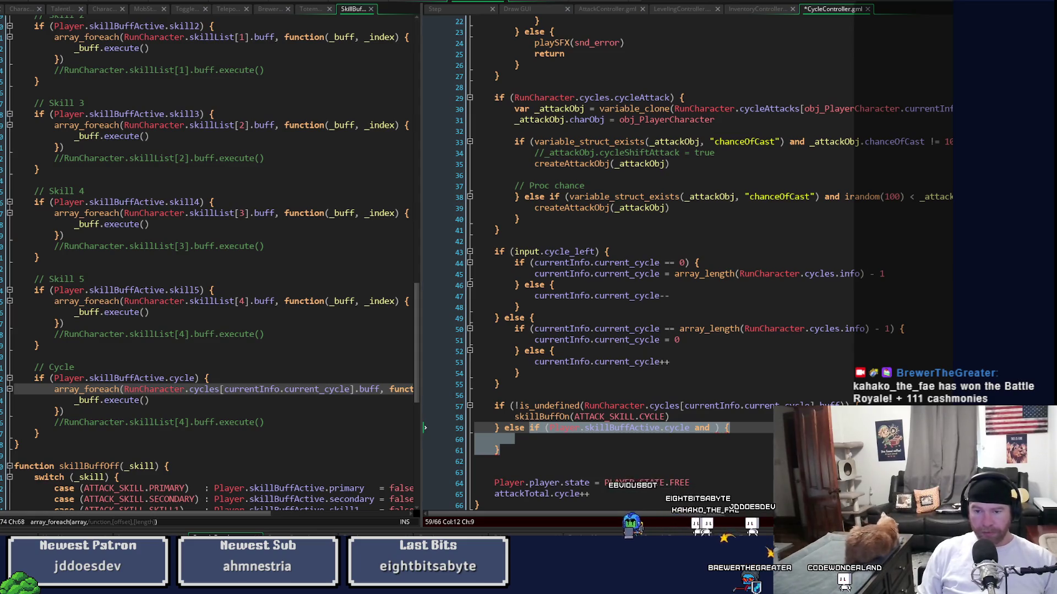
{"action": "key", "text": "BackSpace"}
Step: Make the branch a plain else that calls skillBuffOff(ATTACK_SKILL.CYCLE)
{"action": "type", "text": "{"}
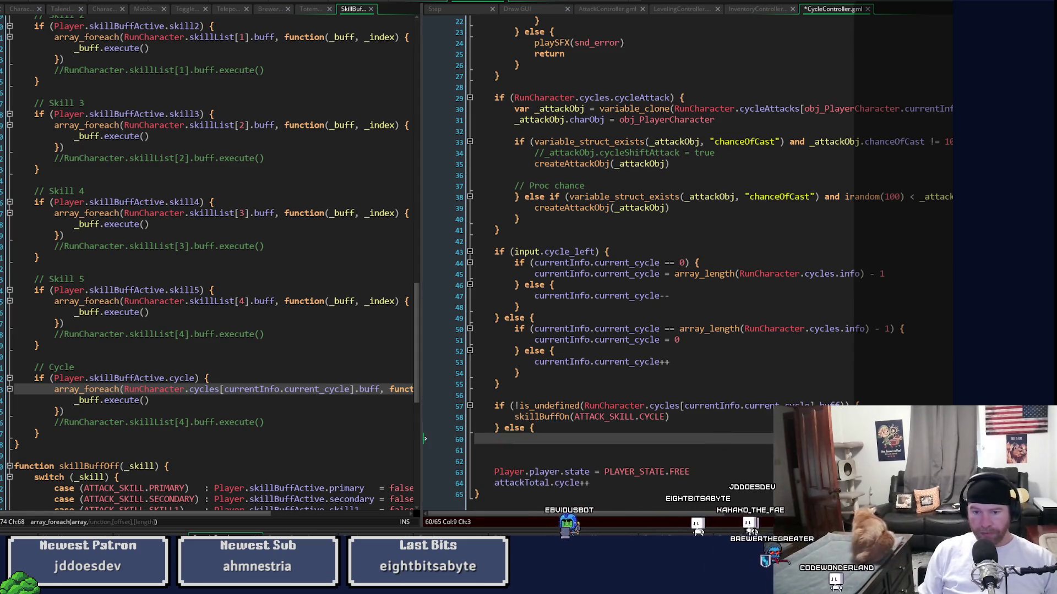
{"action": "key", "text": "Return"}
{"action": "key", "text": "Up"}
{"action": "type", "text": "ski"}
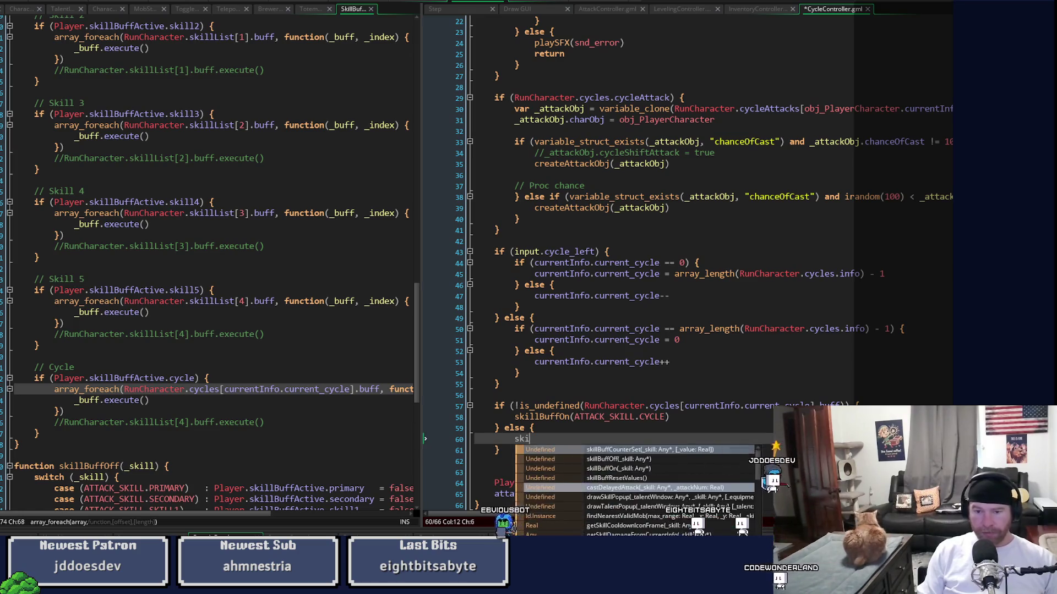
{"action": "type", "text": "llBuffOff"}
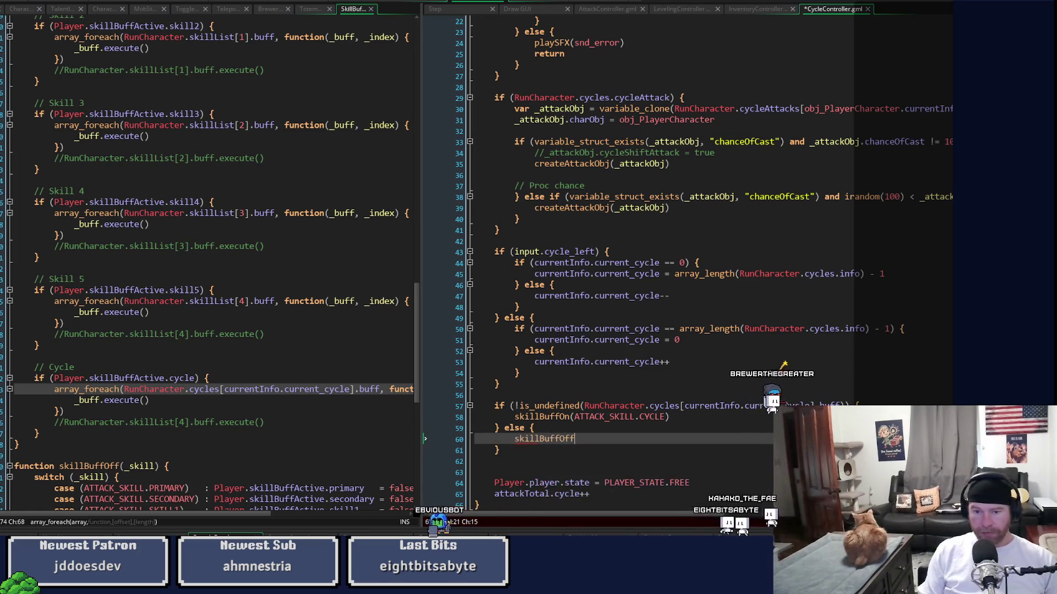
{"action": "type", "text": "()"}
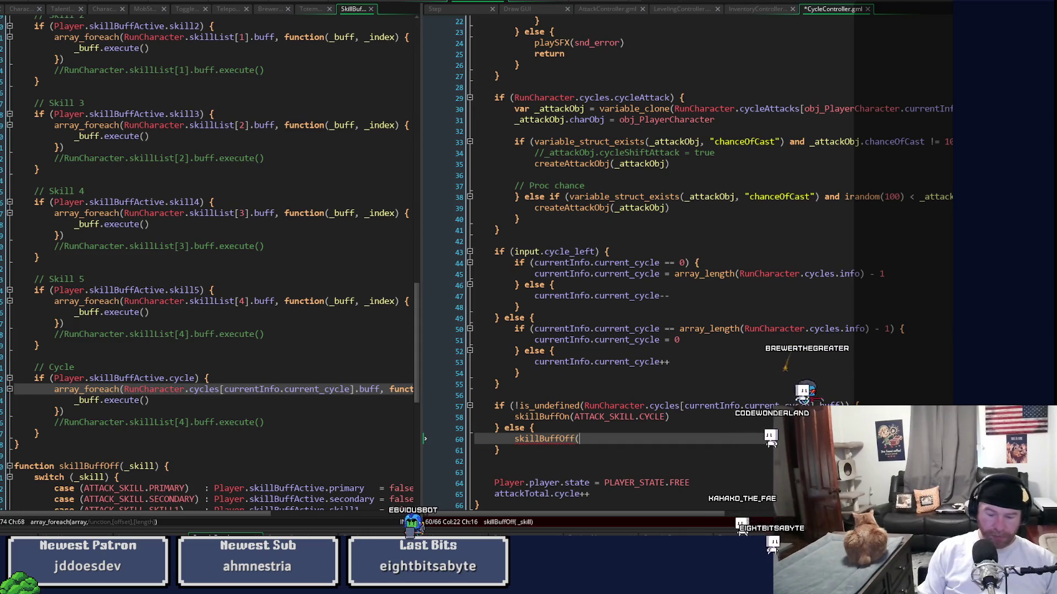
{"action": "key", "text": "Left"}
{"action": "type", "text": "AT"}
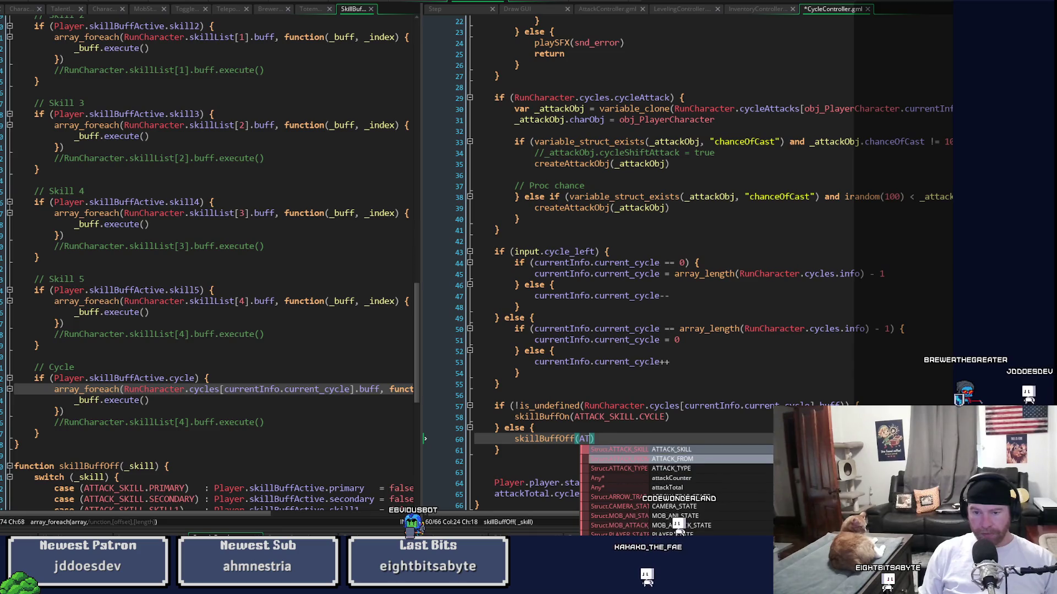
{"action": "left_click", "coordinate": [671, 450]}
{"action": "type", "text": ".Cy"}
{"action": "key", "text": "Return"}
Step: Add a new line below the skillBuffOn call and begin typing a Player reference
{"action": "key", "text": "Up"}
{"action": "key", "text": "Up"}
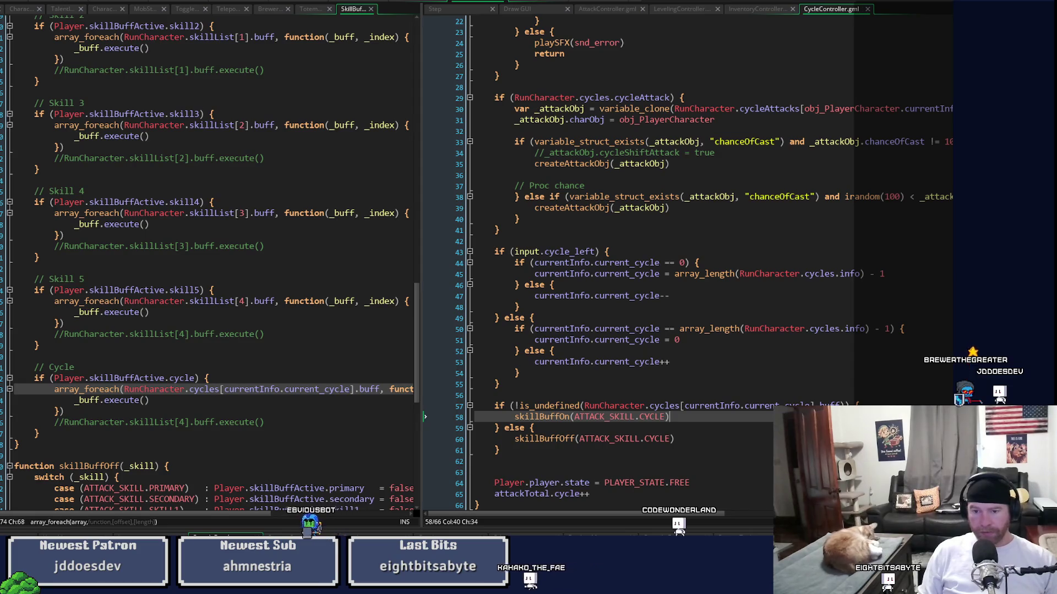
{"action": "key", "text": "Return"}
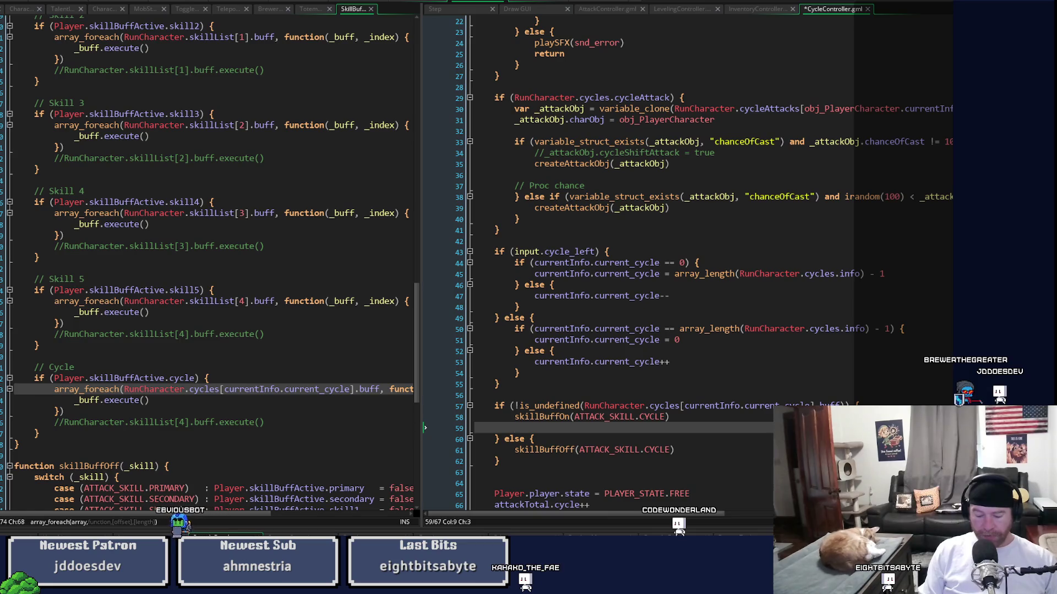
{"action": "type", "text": "bonus"}
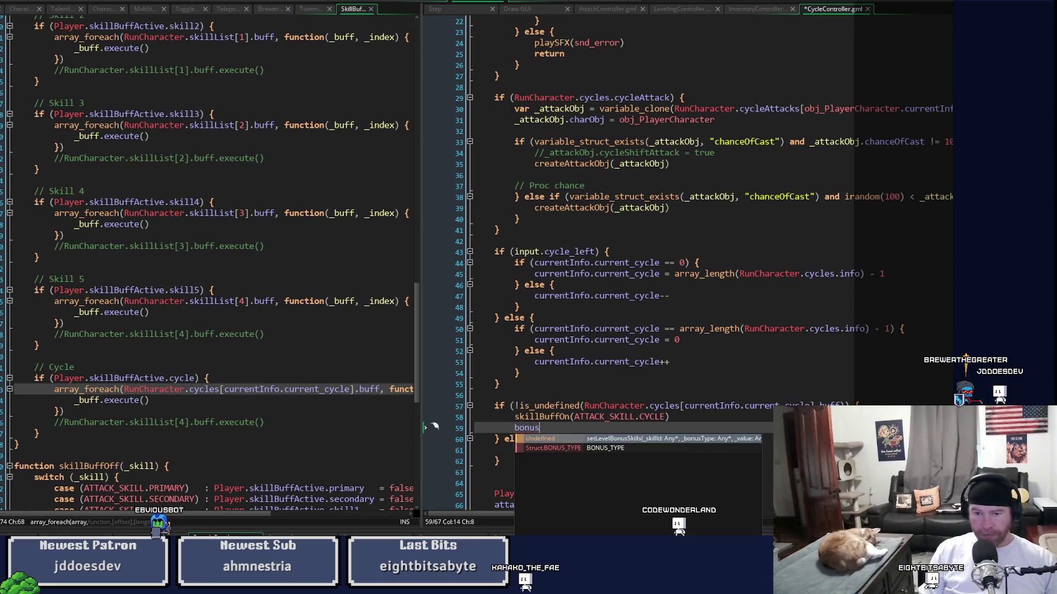
{"action": "key", "text": "BackSpace"}
{"action": "key", "text": "BackSpace"}
{"action": "type", "text": "Plya"}
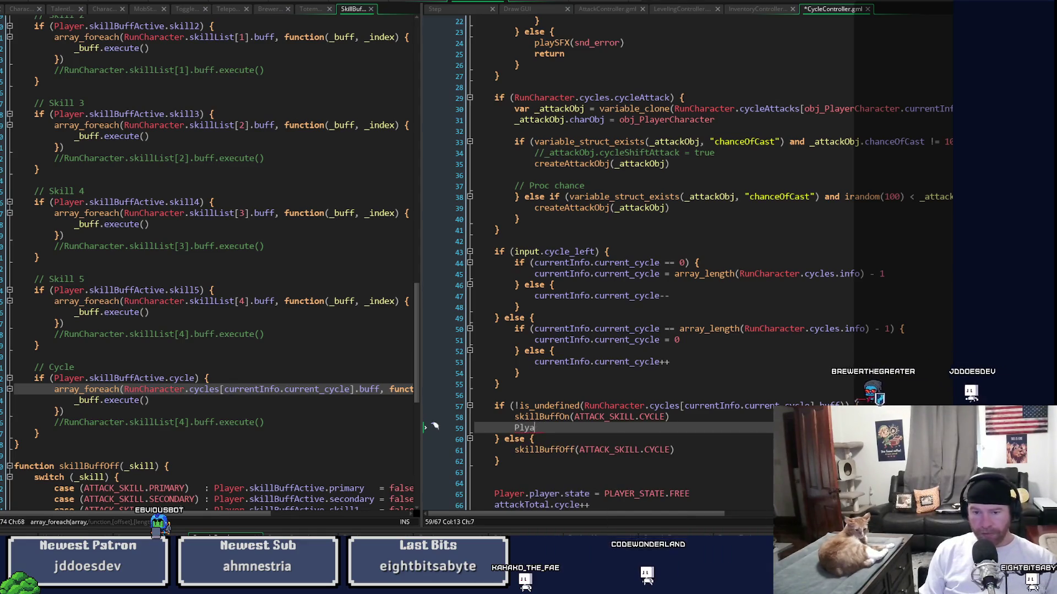
{"action": "key", "text": "BackSpace"}
{"action": "key", "text": "BackSpace"}
{"action": "type", "text": "ayer.b"}
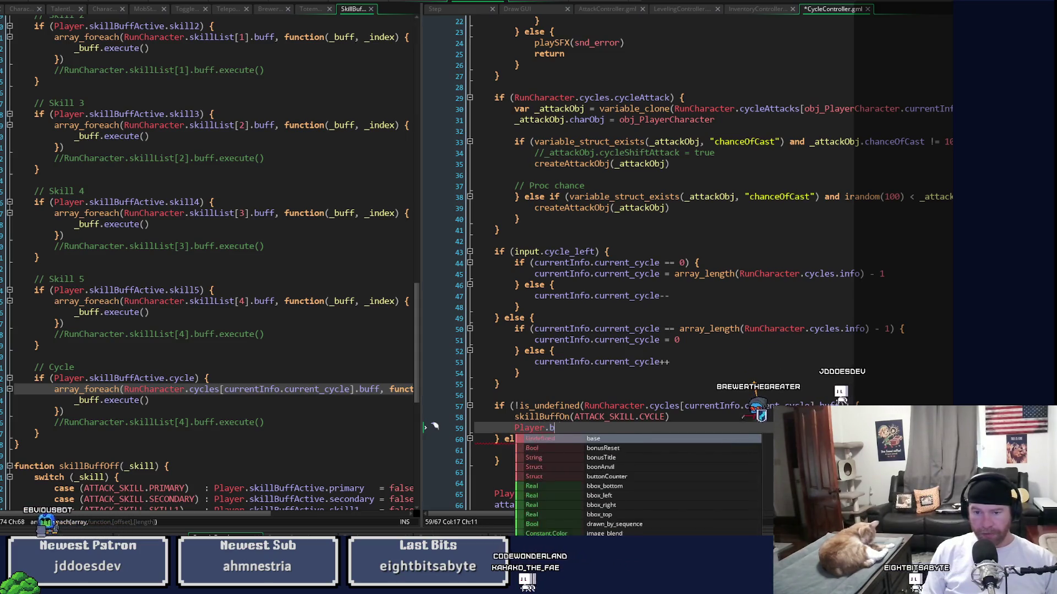
{"action": "type", "text": "onu"}
{"action": "key", "text": "Return"}
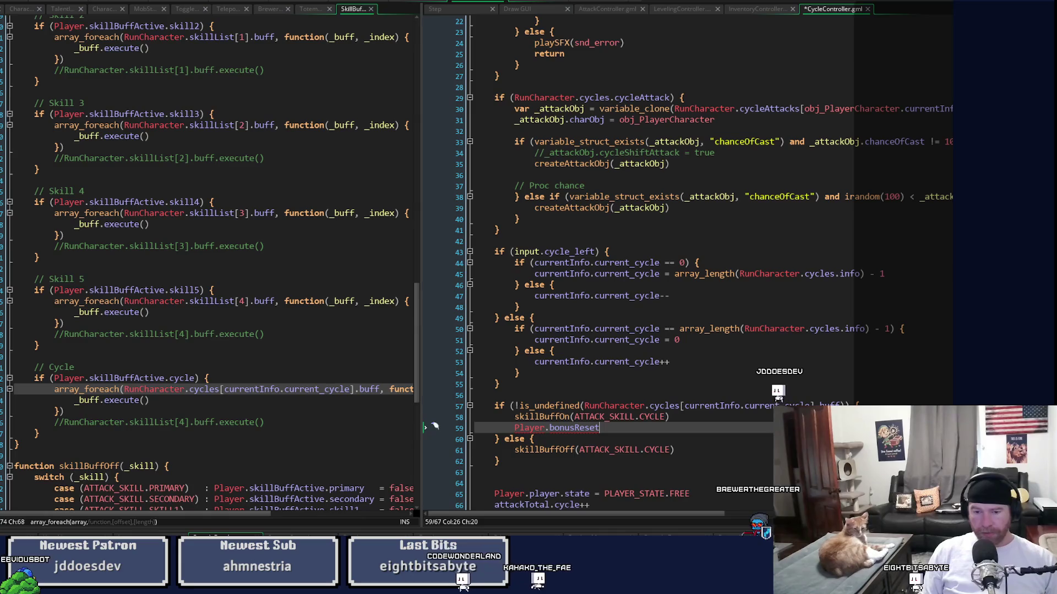
{"action": "type", "text": " = true"}
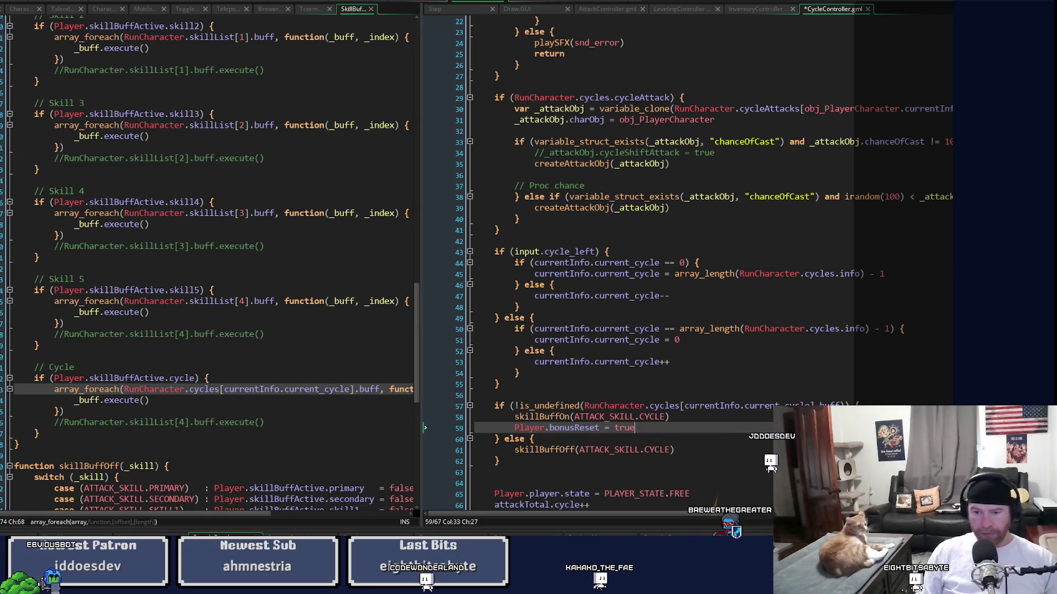
{"action": "key", "text": "ctrl+d"}
{"action": "key", "text": "alt+Down"}
{"action": "key", "text": "alt+Down"}
{"action": "key", "text": "ctrl+s"}
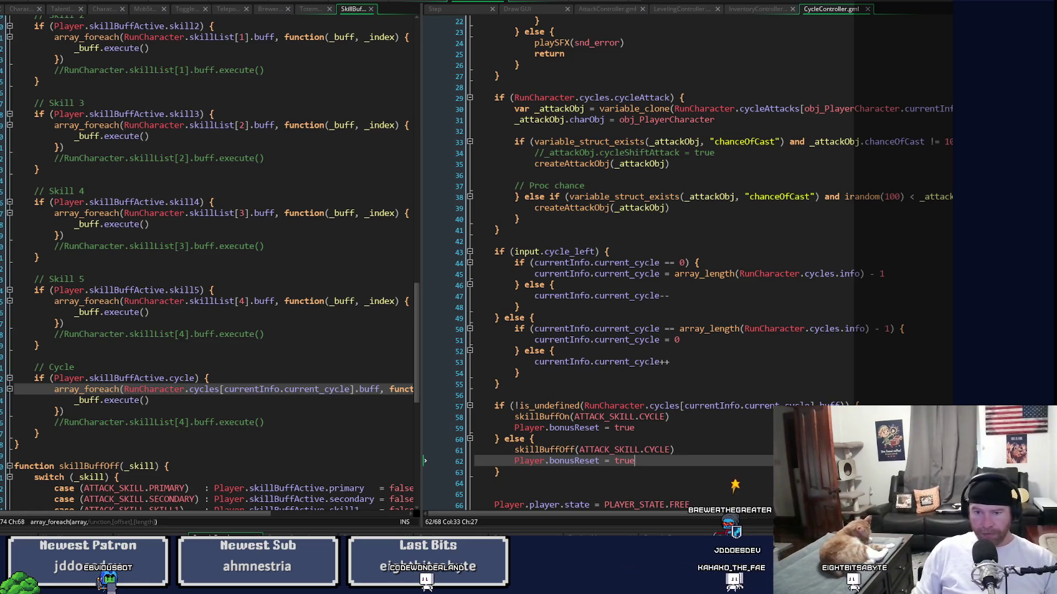
{"action": "scroll", "coordinate": [710, 264], "scroll_direction": "up", "scroll_amount": 1}
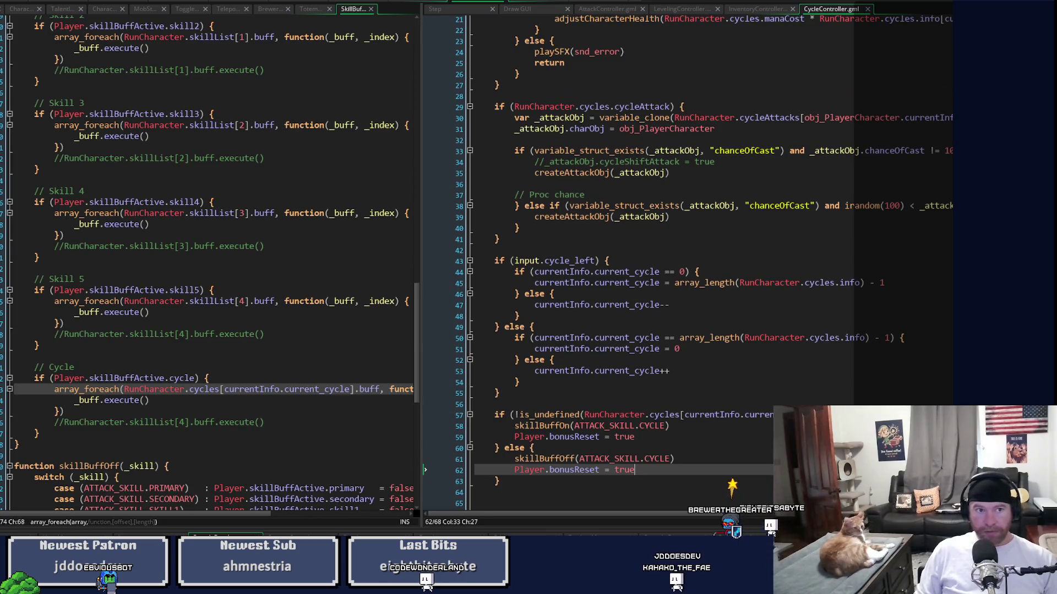
{"action": "scroll", "coordinate": [890, 403], "scroll_direction": "down", "scroll_amount": 2}
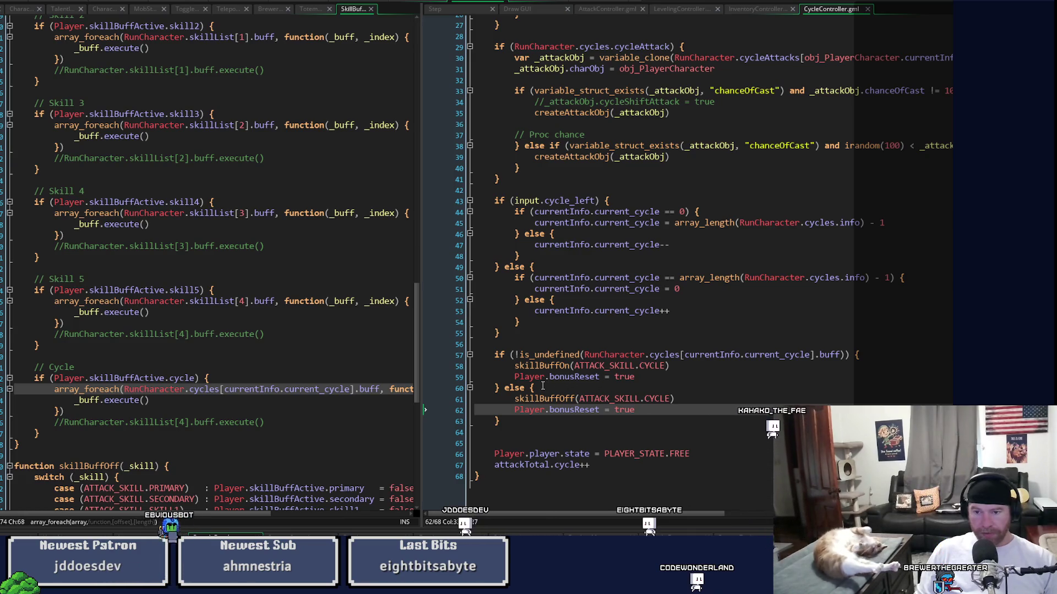
Step: Change line 60's else to else if (Player.skillBuffActive.cycle) and save CycleController
{"action": "left_click", "coordinate": [516, 398]}
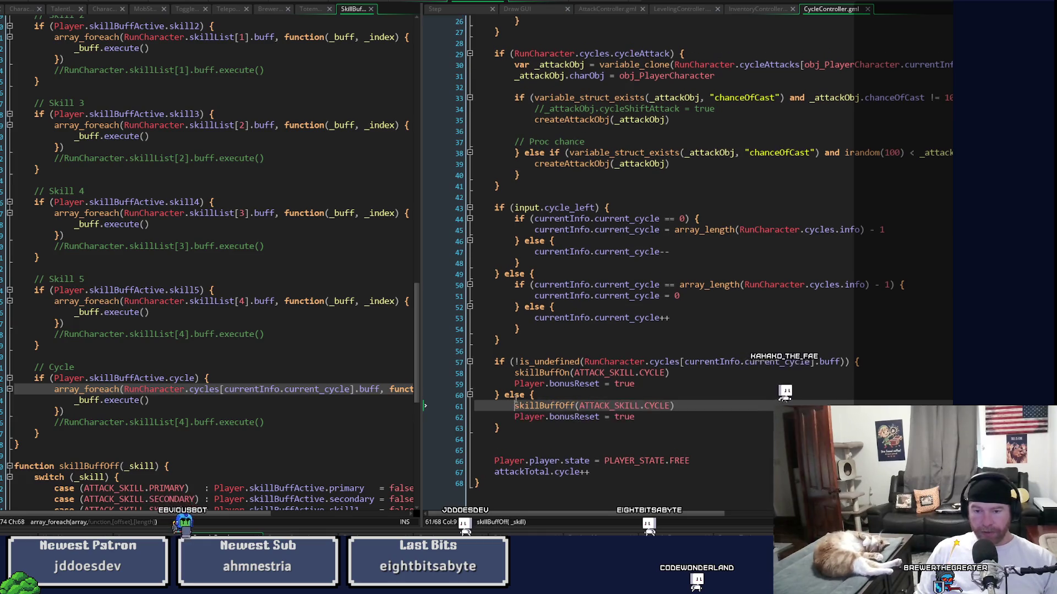
{"action": "left_click", "coordinate": [526, 395]}
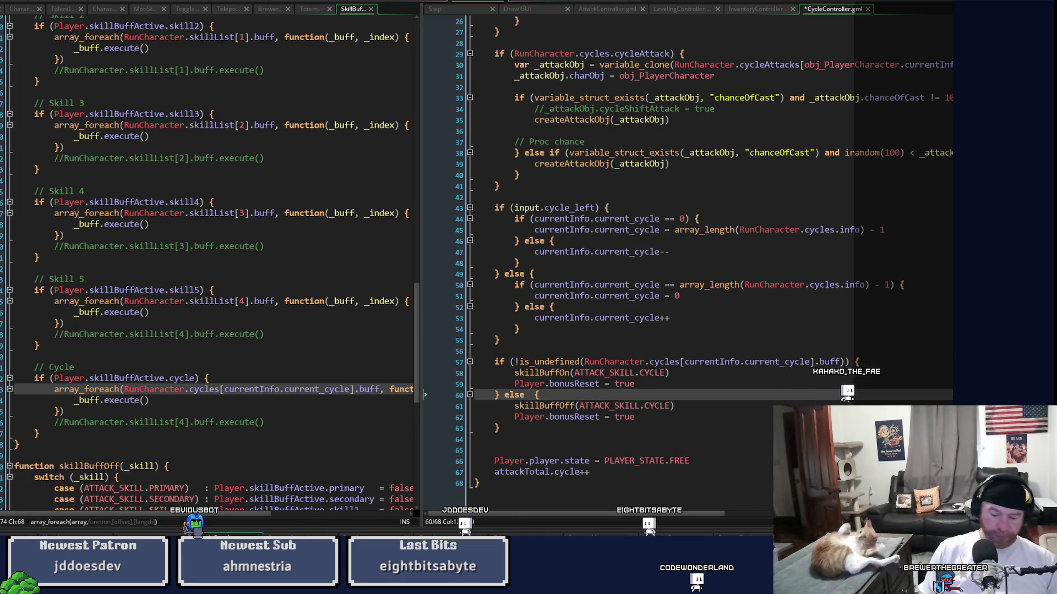
{"action": "type", "text": "if (Player."}
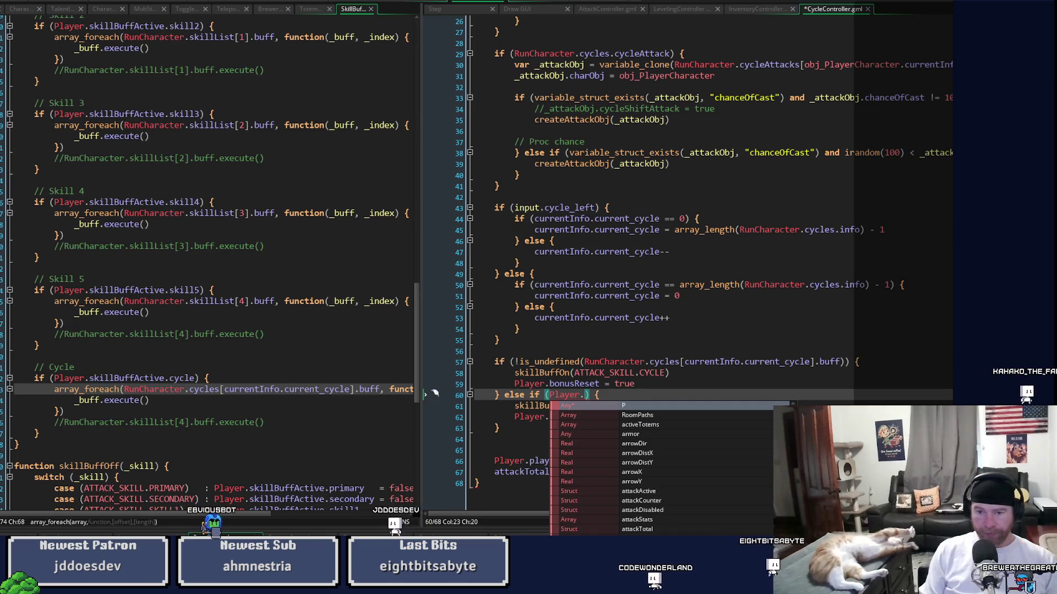
{"action": "type", "text": "ki"}
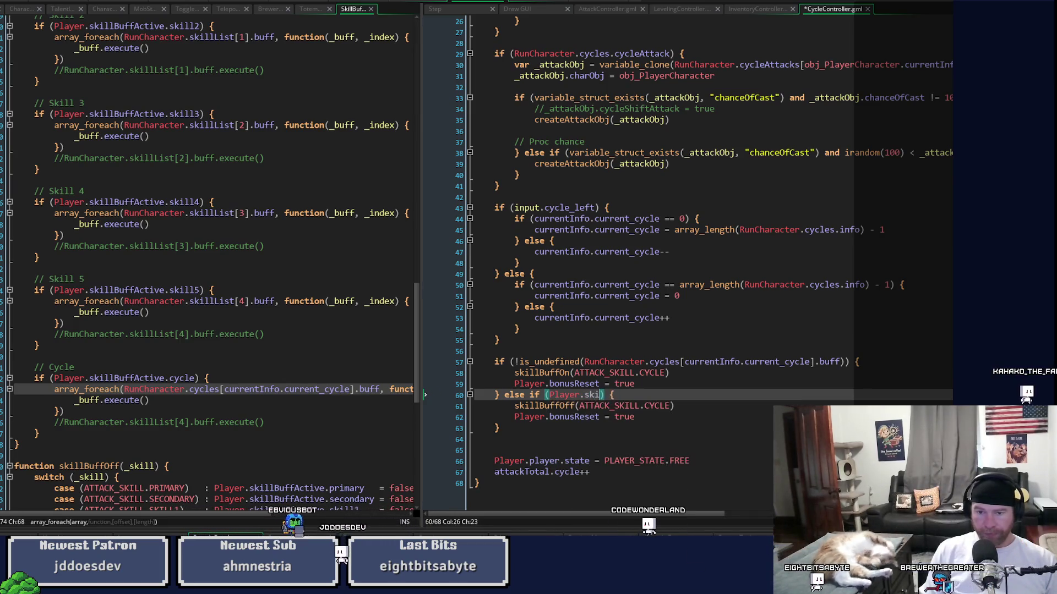
{"action": "key", "text": "BackSpace"}
{"action": "type", "text": "skillb"}
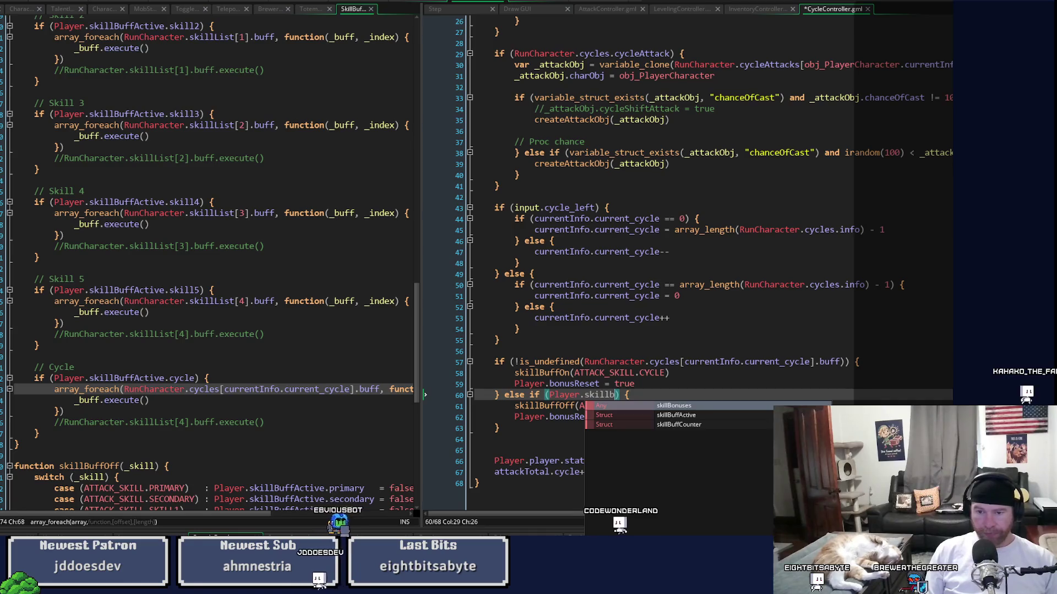
{"action": "key", "text": "Down"}
{"action": "key", "text": "Return"}
{"action": "type", "text": ".c"}
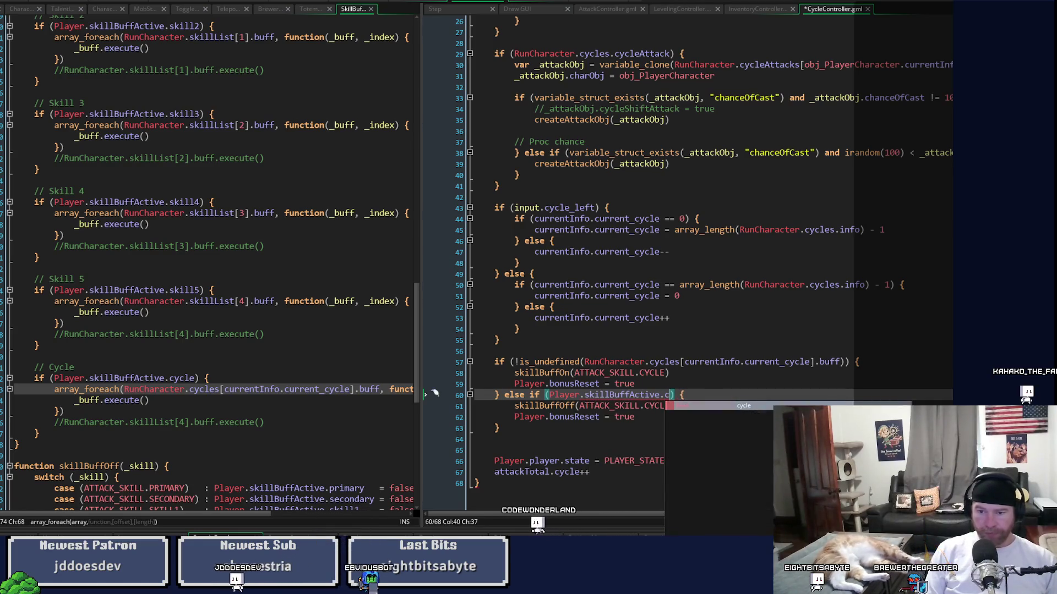
{"action": "key", "text": "Return"}
{"action": "key", "text": "ctrl+s"}
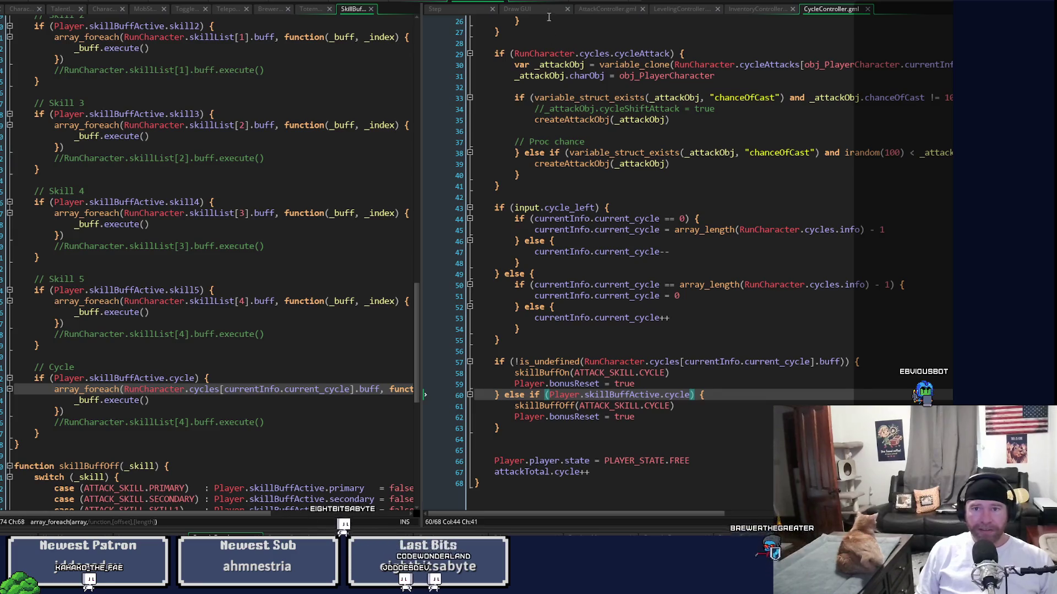
{"action": "key", "text": "ctrl+Tab"}
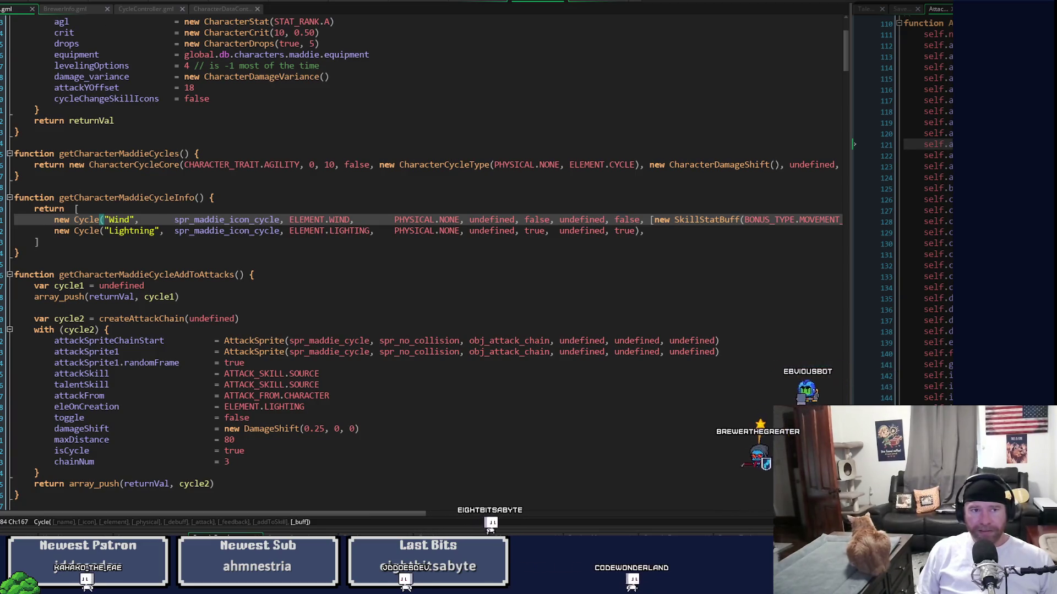
Step: Switch workspaces with Ctrl+Tab to bring up the CoreMobData script
{"action": "key", "text": "ctrl+Tab"}
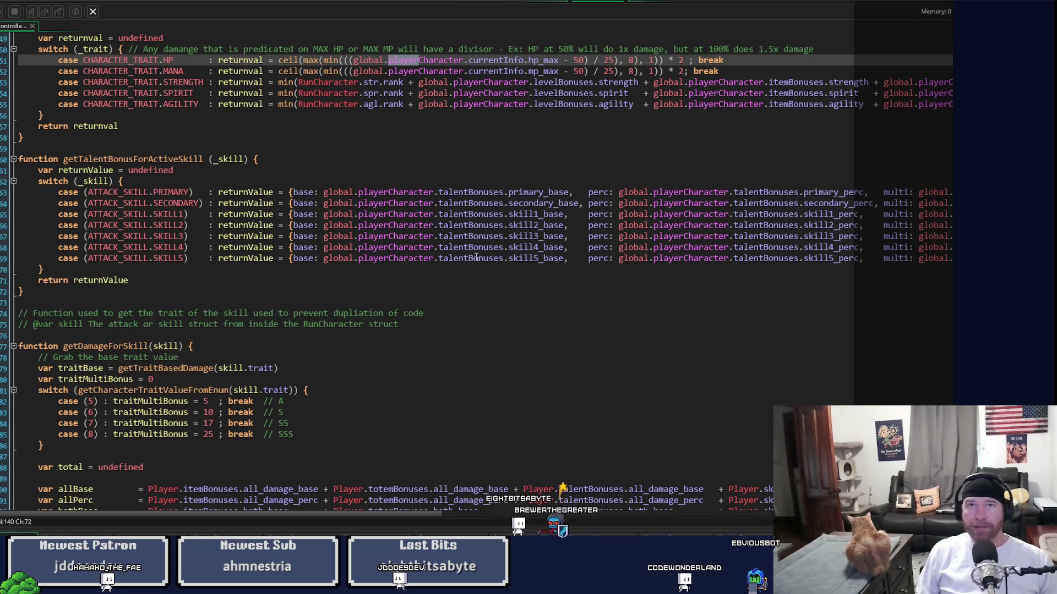
{"action": "key", "text": "ctrl+Tab"}
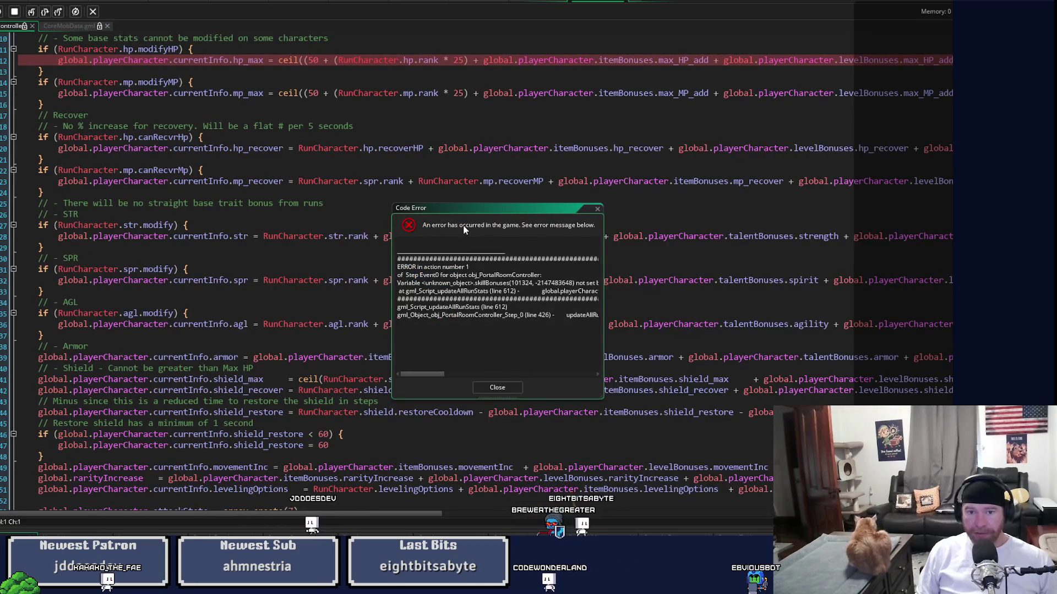
Step: Read the skillBonuses error report and close it to get back to the updateAllRunStats formulas
{"action": "mouse_move", "coordinate": [278, 319]}
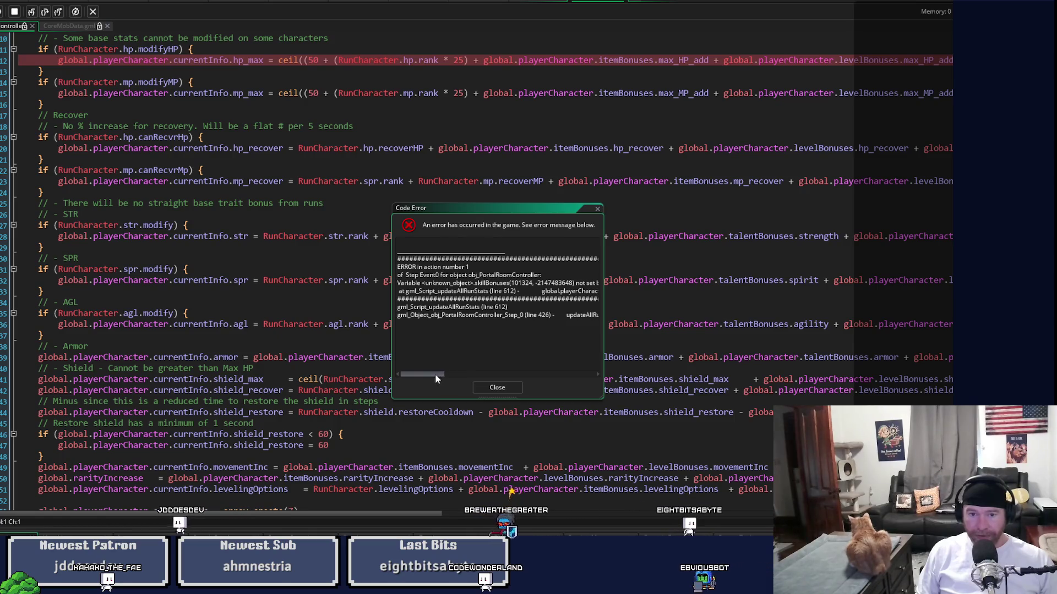
{"action": "left_click_drag", "start_coordinate": [434, 378], "coordinate": [450, 378]}
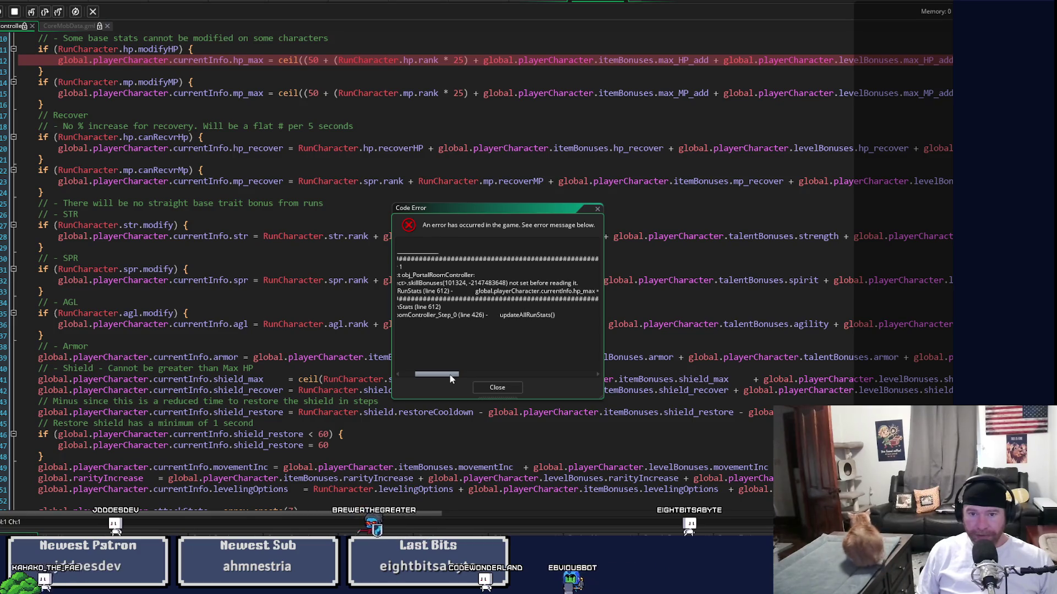
{"action": "left_click_drag", "start_coordinate": [448, 376], "coordinate": [438, 377]}
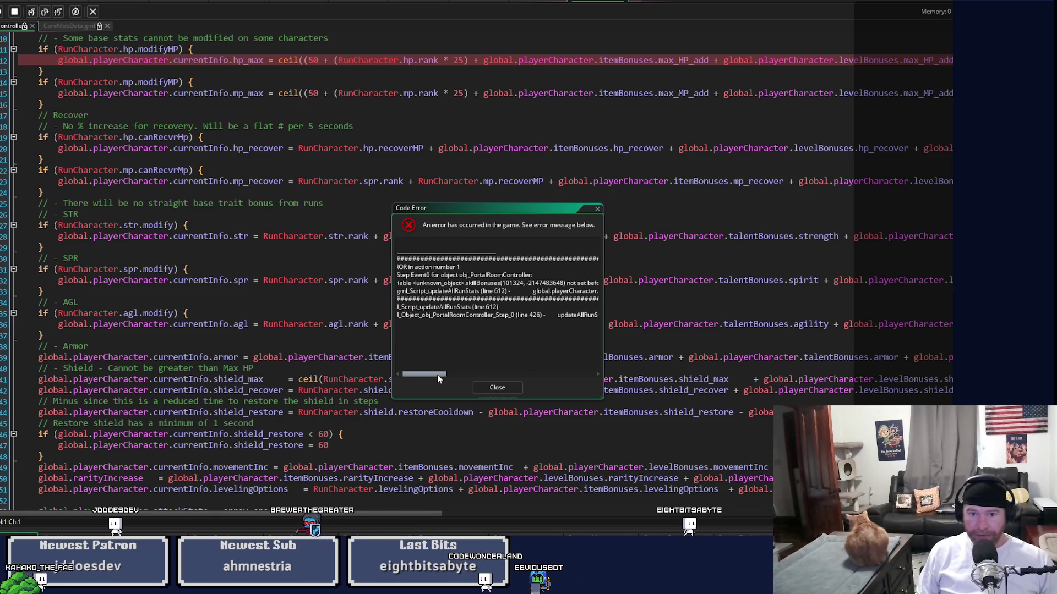
{"action": "left_click", "coordinate": [498, 388]}
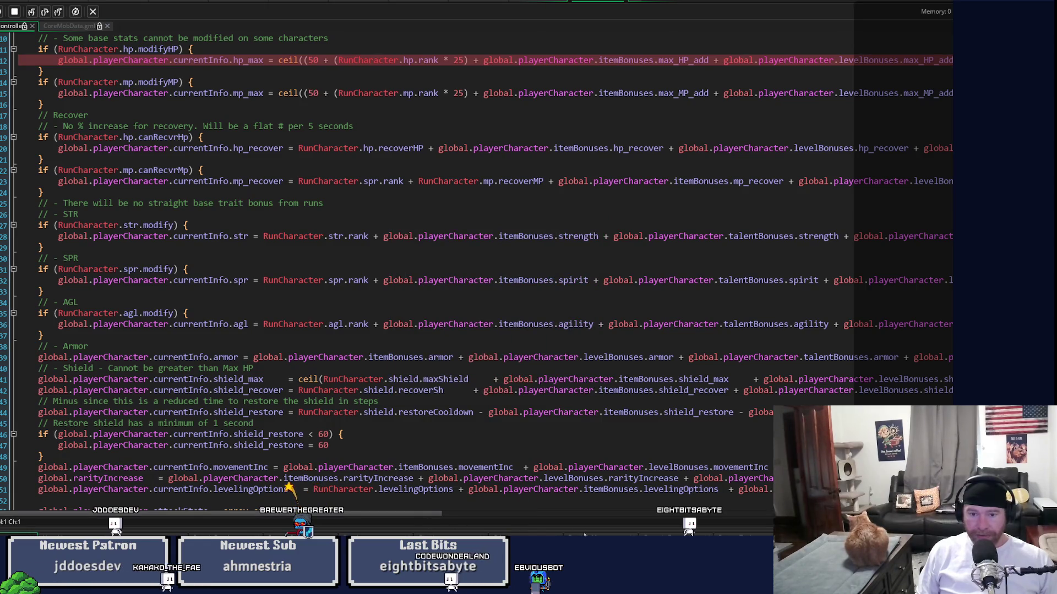
{"action": "scroll", "coordinate": [516, 417], "scroll_direction": "right", "scroll_amount": 5}
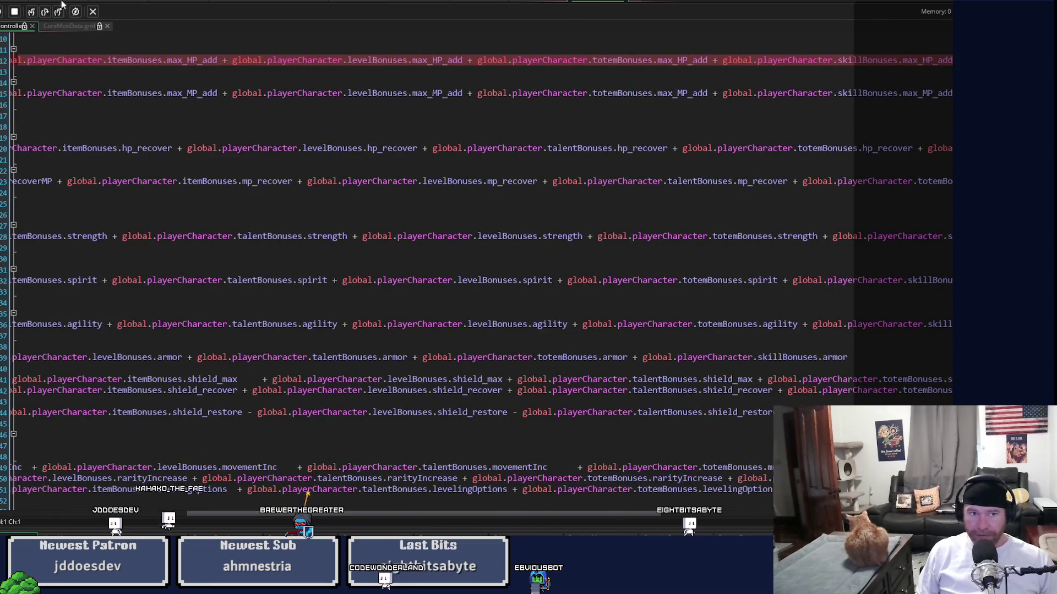
Step: On line 412, replace levelBonuses with skillBonuses in the max HP bonus term
{"action": "mouse_move", "coordinate": [444, 513]}
{"action": "left_mouse_down"}
{"action": "mouse_move", "coordinate": [768, 517]}
{"action": "mouse_move", "coordinate": [580, 526]}
{"action": "mouse_move", "coordinate": [220, 512]}
{"action": "mouse_move", "coordinate": [100, 487]}
{"action": "left_mouse_up"}
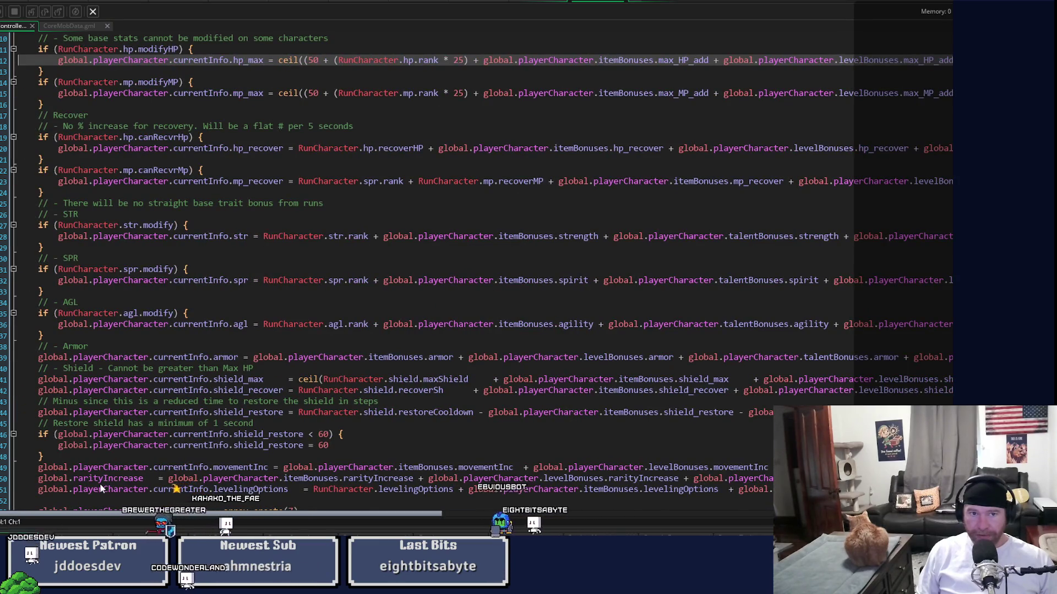
{"action": "scroll", "coordinate": [252, 370], "scroll_direction": "up", "scroll_amount": 5}
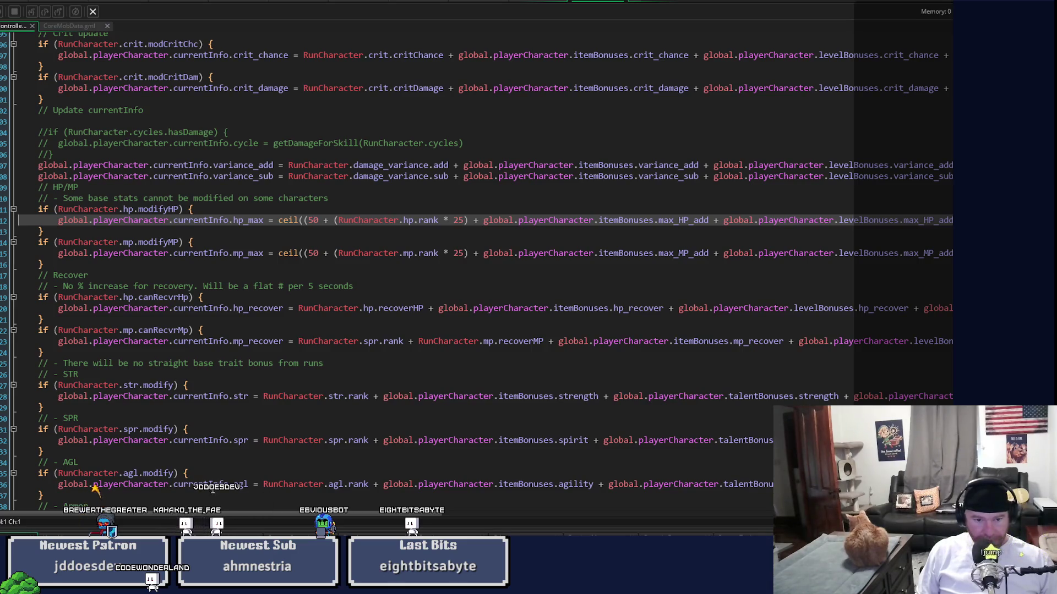
{"action": "key", "text": "End"}
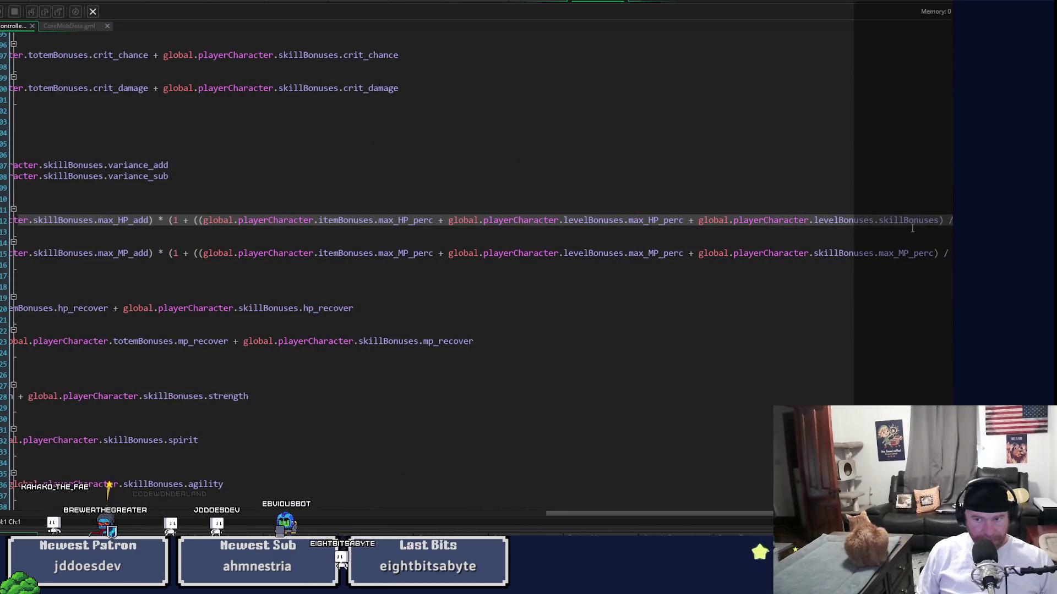
{"action": "left_click", "coordinate": [915, 221]}
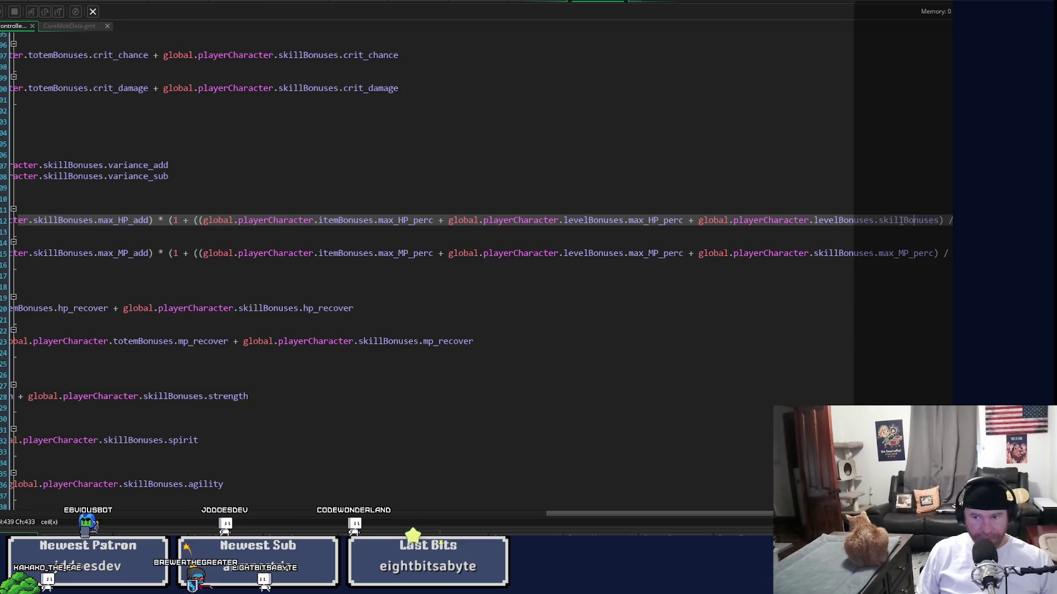
{"action": "double_click", "coordinate": [908, 221]}
{"action": "key", "text": "ctrl+c"}
{"action": "double_click", "coordinate": [842, 220]}
{"action": "key", "text": "ctrl+v"}
Step: Make the term read skillBonuses.max_HP_perc and rerun the game with F5
{"action": "double_click", "coordinate": [638, 220]}
{"action": "key", "text": "ctrl+c"}
{"action": "double_click", "coordinate": [925, 221]}
{"action": "key", "text": "ctrl+v"}
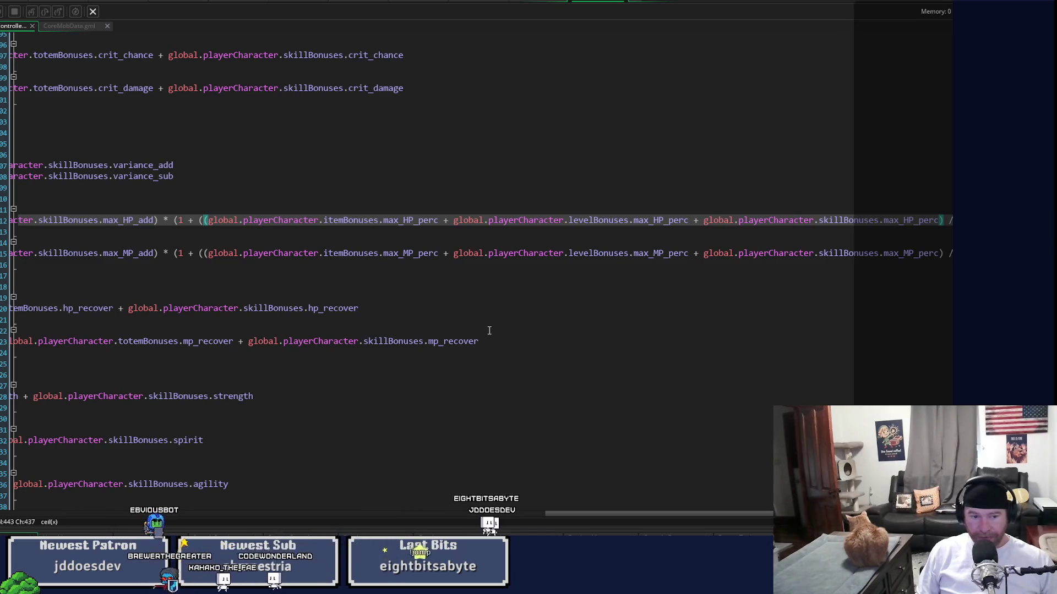
{"action": "key", "text": "F5"}
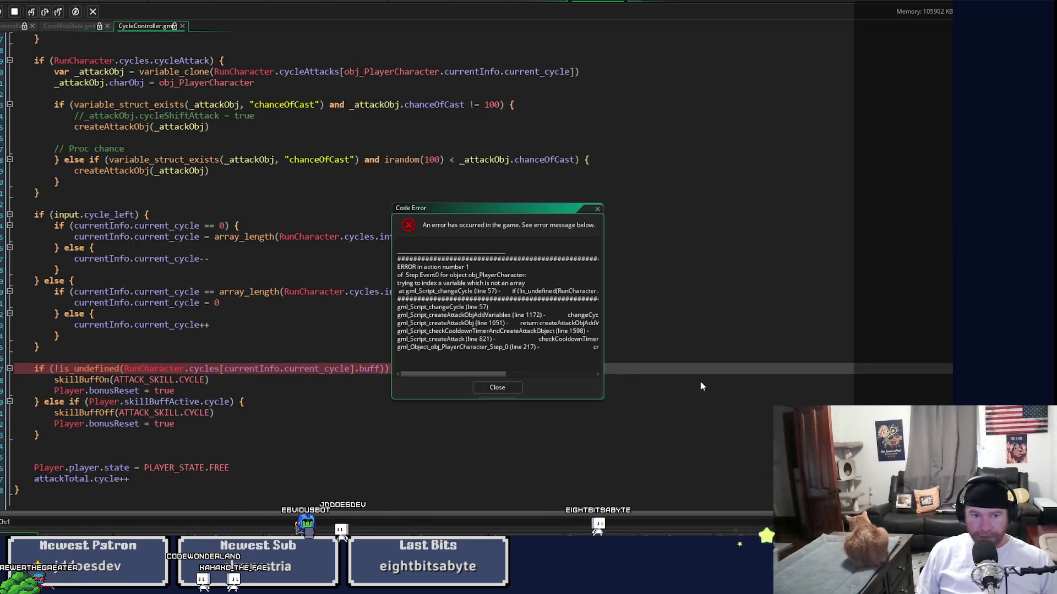
Step: Move the changeCycle line 57 error to the upper right, read it, and enlarge the debugger variables panel
{"action": "mouse_move", "coordinate": [503, 212]}
{"action": "left_mouse_down"}
{"action": "mouse_move", "coordinate": [671, 113]}
{"action": "mouse_move", "coordinate": [680, 92]}
{"action": "left_mouse_up"}
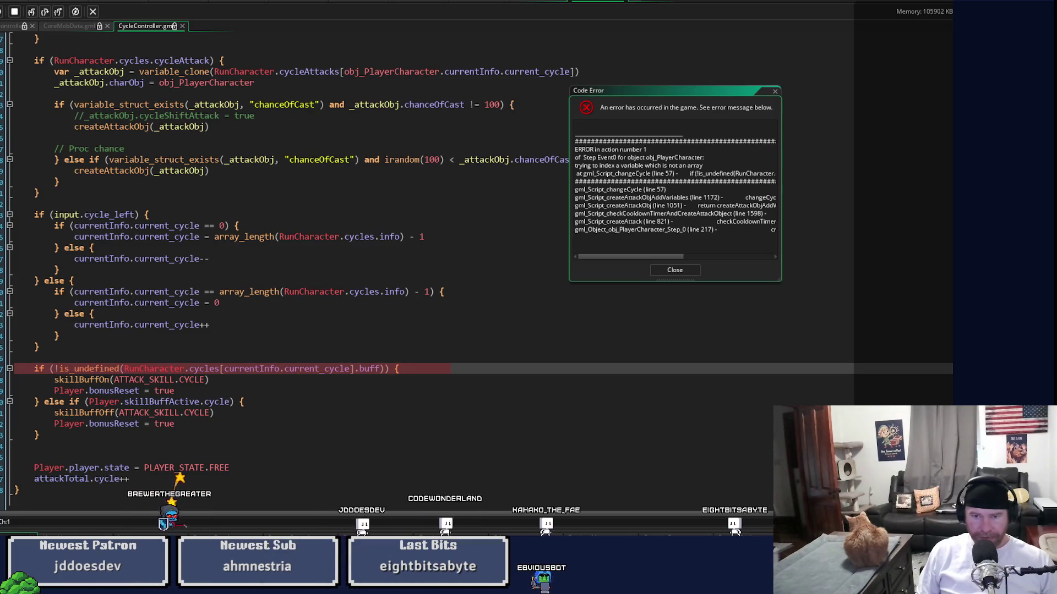
{"action": "scroll", "coordinate": [463, 416], "scroll_direction": "up", "scroll_amount": 3}
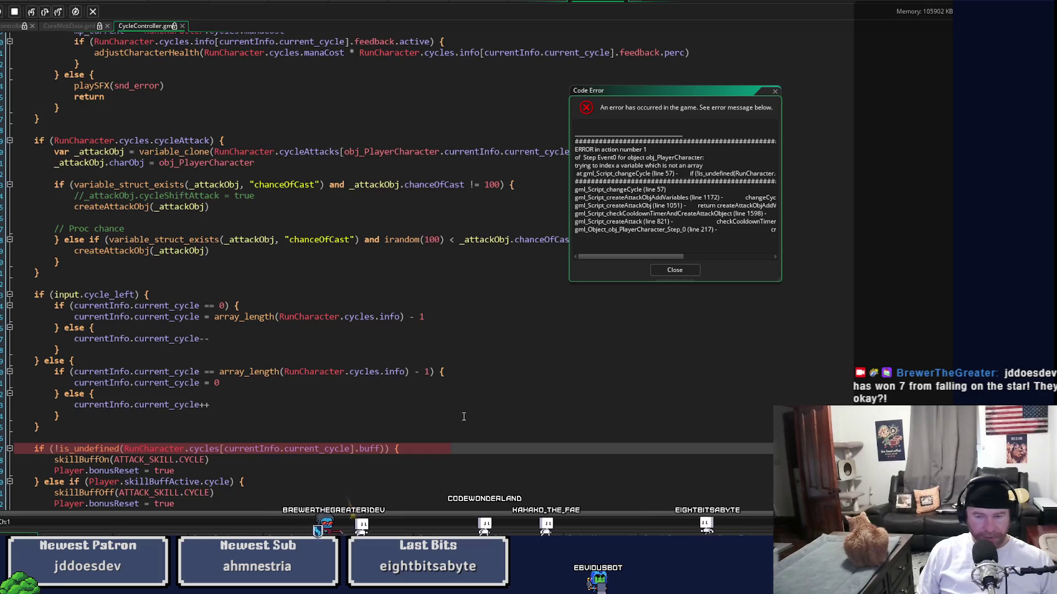
{"action": "scroll", "coordinate": [463, 416], "scroll_direction": "down", "scroll_amount": 2}
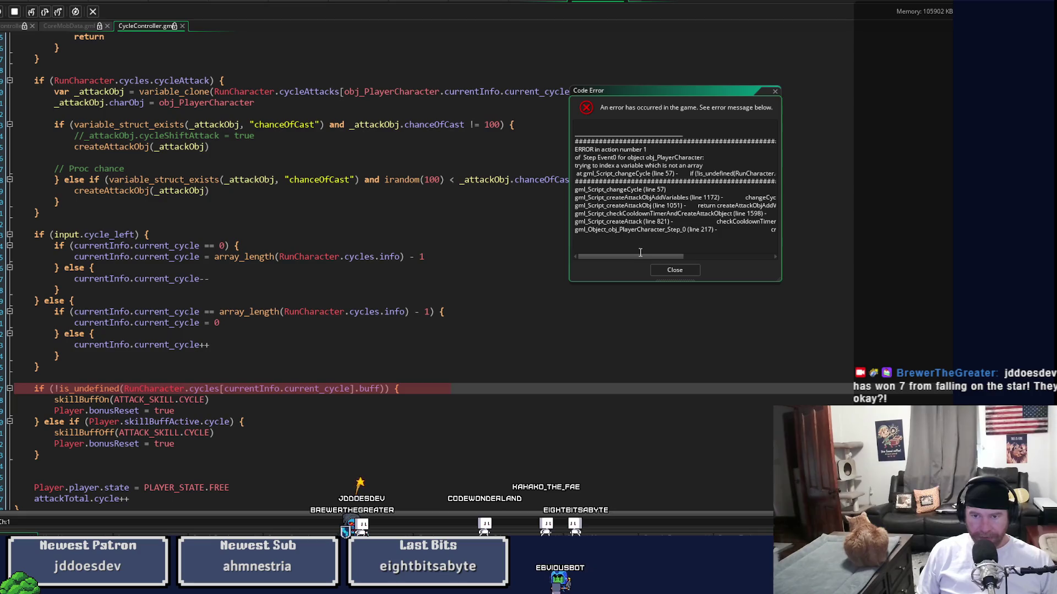
{"action": "left_click_drag", "start_coordinate": [640, 259], "coordinate": [655, 258]}
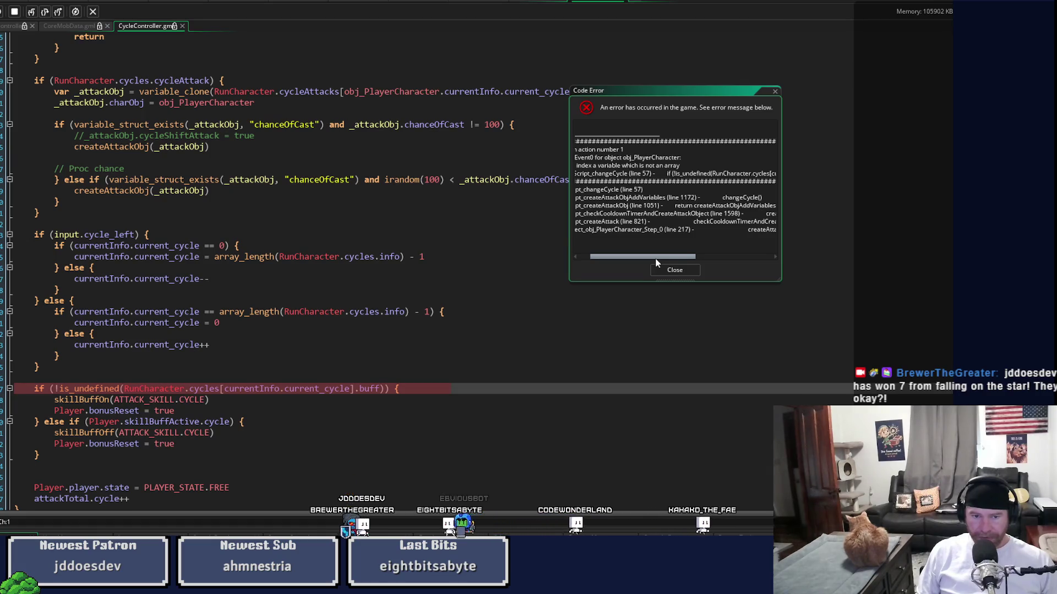
{"action": "left_click_drag", "start_coordinate": [656, 263], "coordinate": [619, 266]}
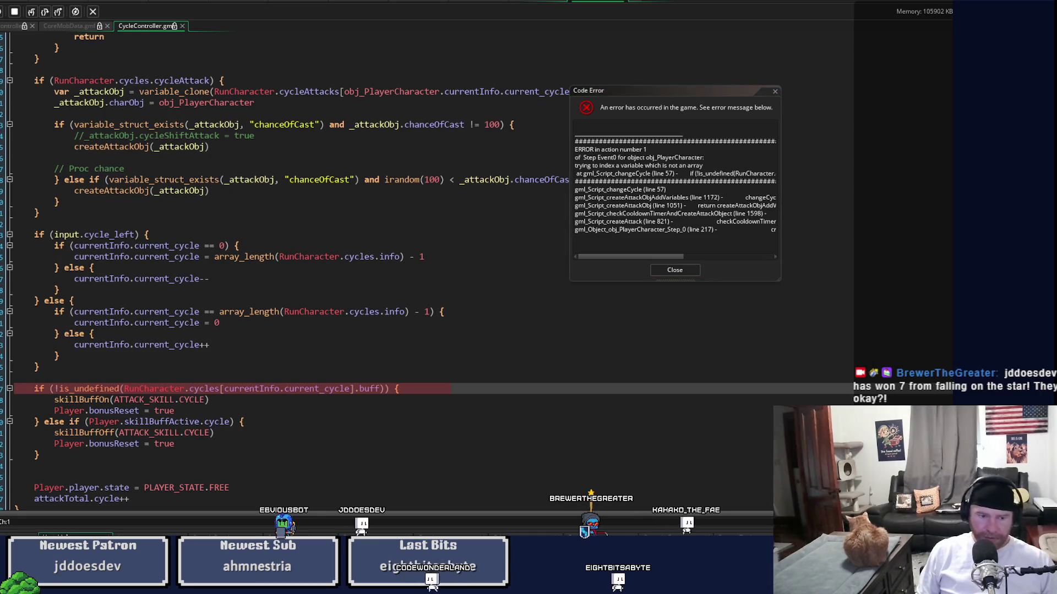
{"action": "left_click_drag", "start_coordinate": [100, 527], "coordinate": [99, 406]}
Step: Expand runCharacter in the debugger globals and scroll to its cycles entry showing castTimer and cycleAttack
{"action": "scroll", "coordinate": [330, 309], "scroll_direction": "down", "scroll_amount": 5}
{"action": "scroll", "coordinate": [495, 495], "scroll_direction": "down", "scroll_amount": 2}
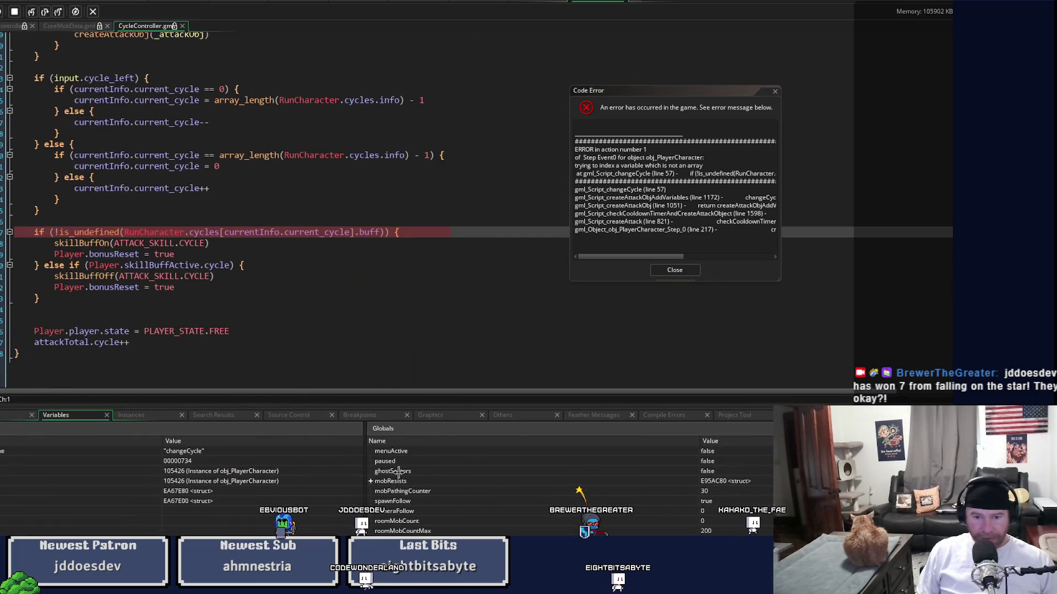
{"action": "scroll", "coordinate": [477, 464], "scroll_direction": "up", "scroll_amount": 3}
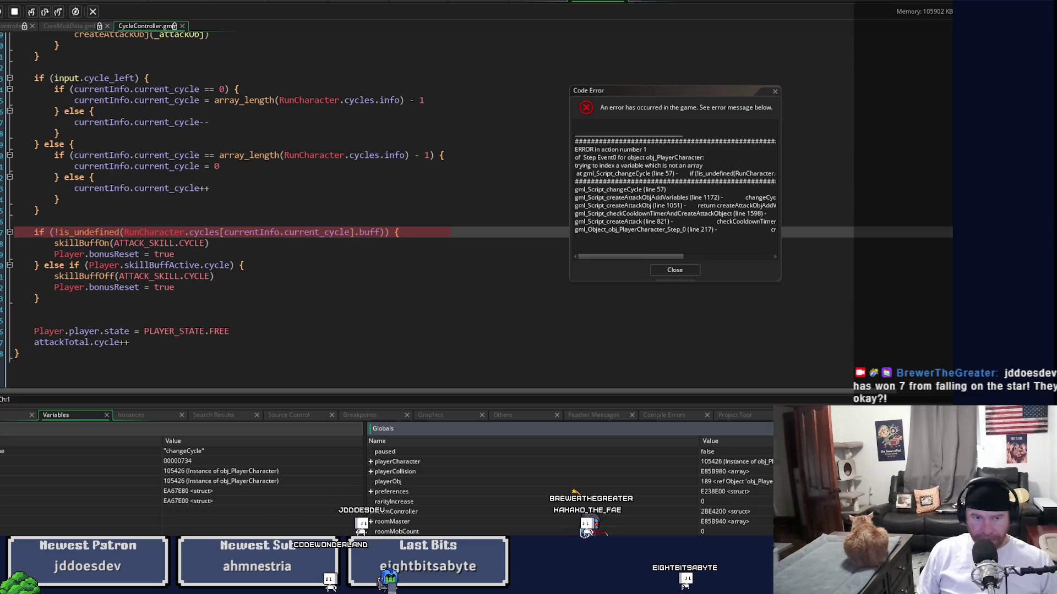
{"action": "scroll", "coordinate": [495, 491], "scroll_direction": "down", "scroll_amount": 3}
{"action": "left_click", "coordinate": [371, 491]}
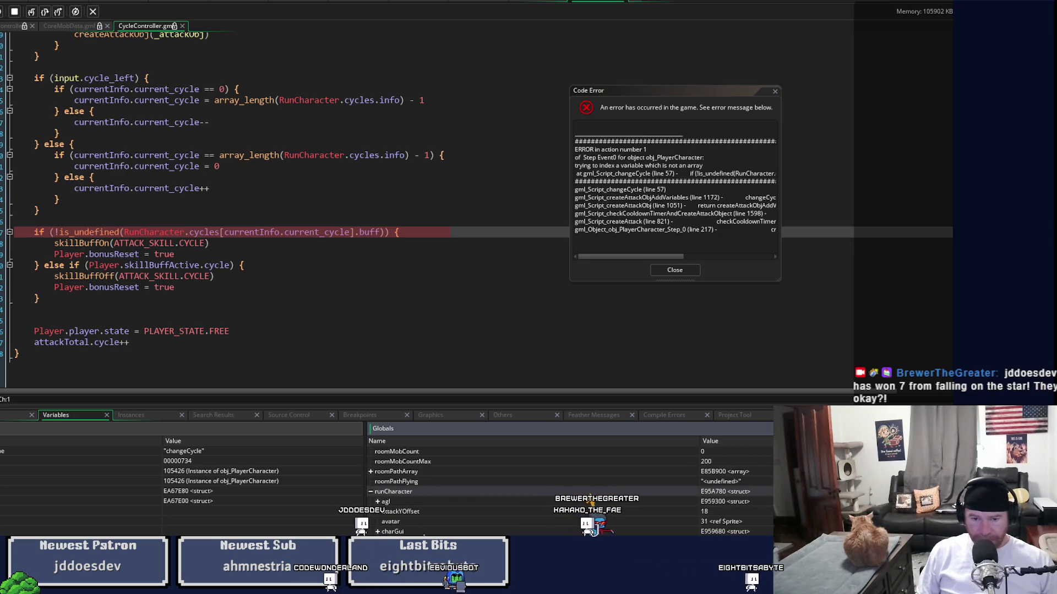
{"action": "scroll", "coordinate": [414, 533], "scroll_direction": "down", "scroll_amount": 3}
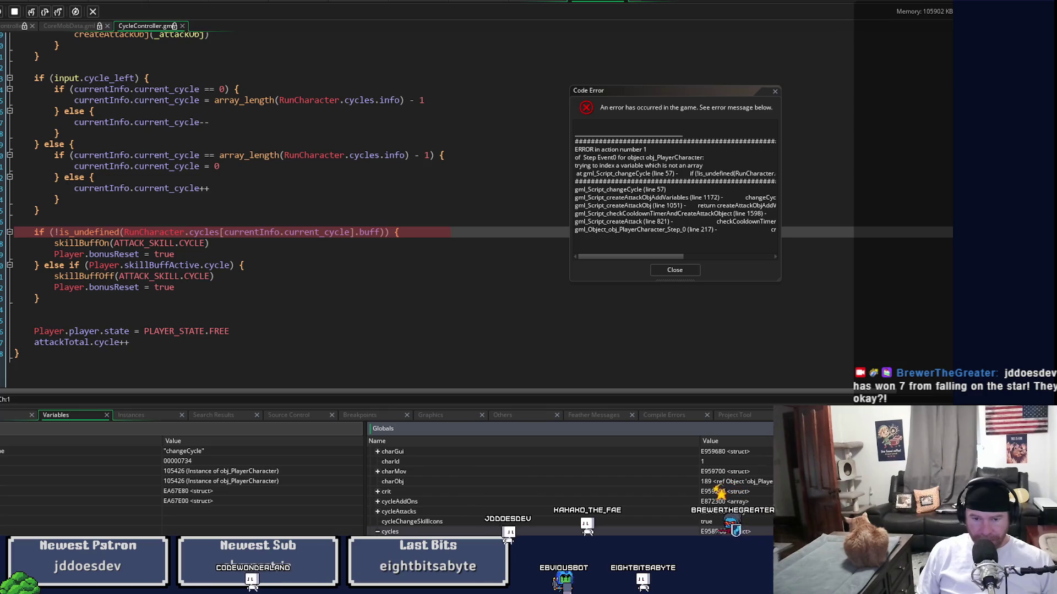
{"action": "scroll", "coordinate": [496, 512], "scroll_direction": "down", "scroll_amount": 1}
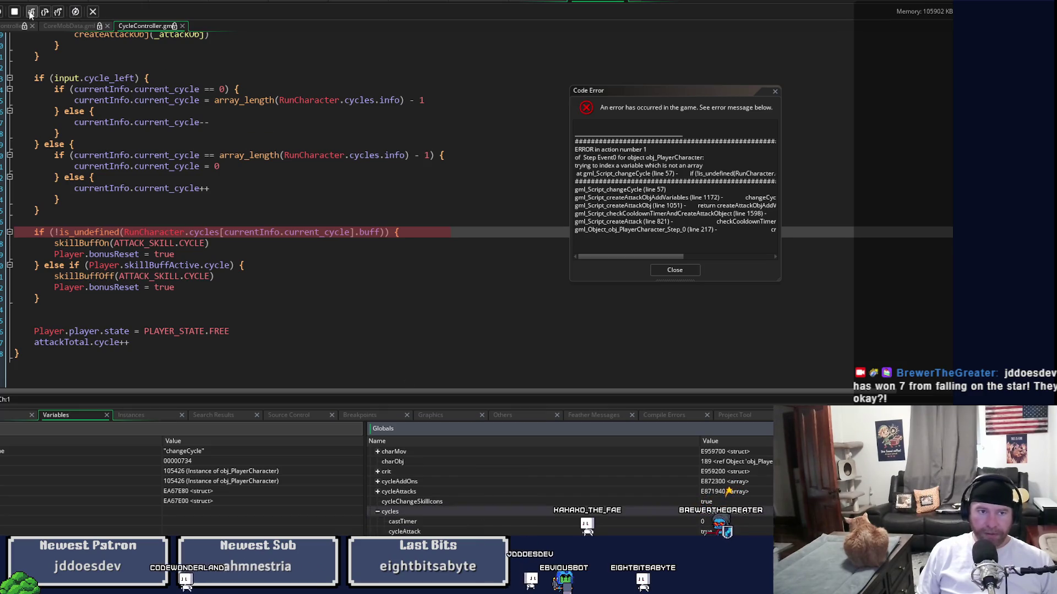
{"action": "scroll", "coordinate": [519, 259], "scroll_direction": "up", "scroll_amount": 1}
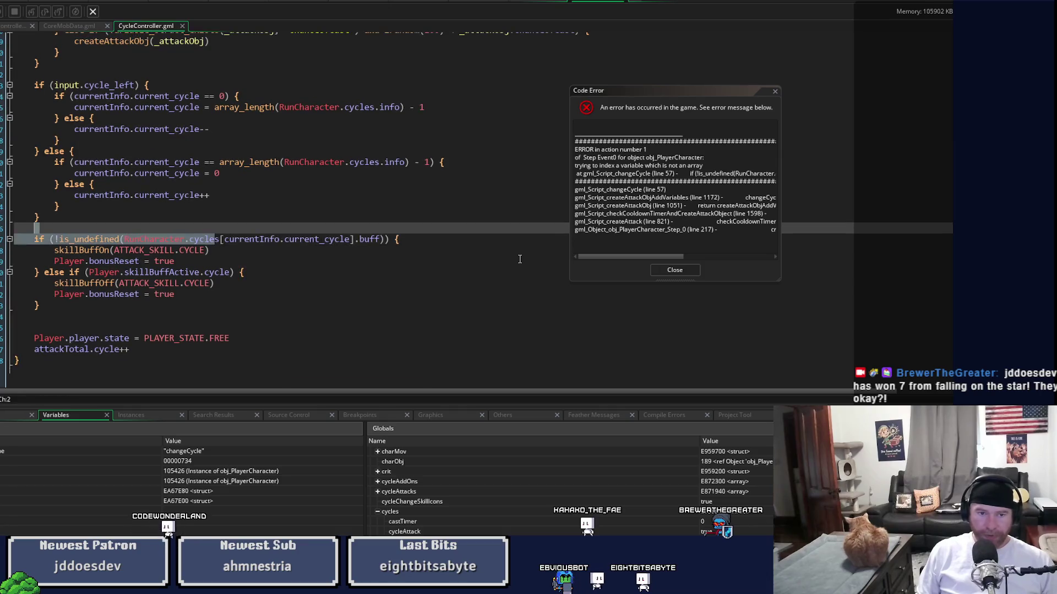
Step: Change the buff check to RunCharacter.cycles.info[currentInfo.current_cycle].buff, close the error, and rerun the game
{"action": "left_click", "coordinate": [221, 239]}
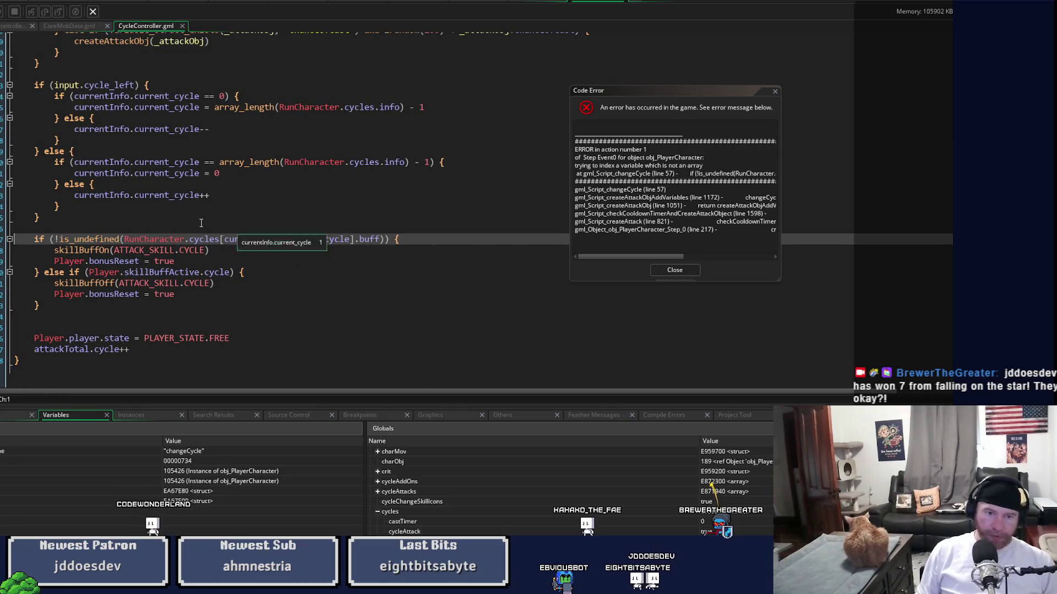
{"action": "type", "text": ".info"}
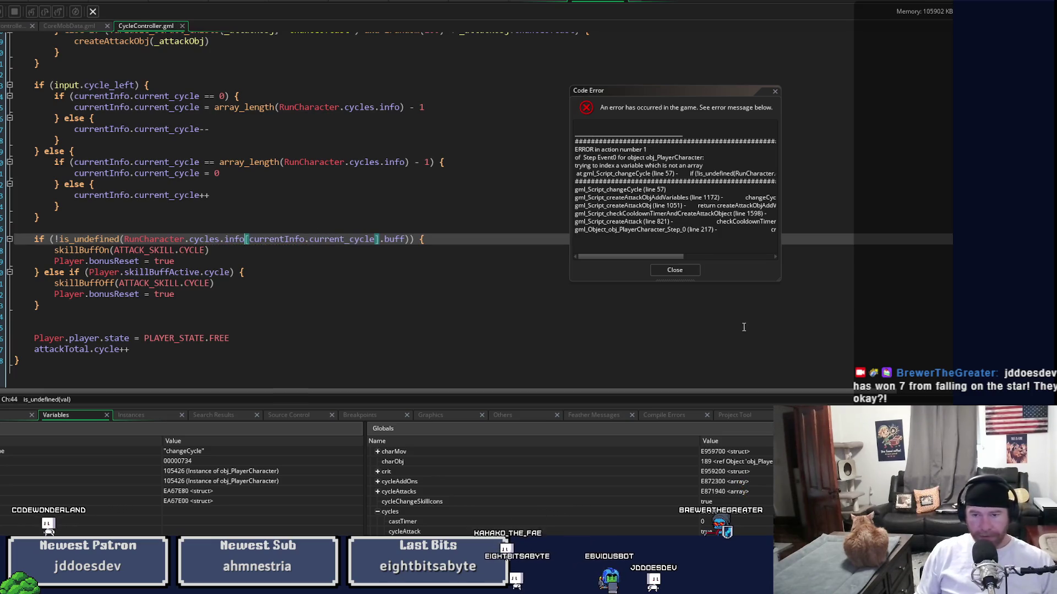
{"action": "left_click", "coordinate": [680, 271]}
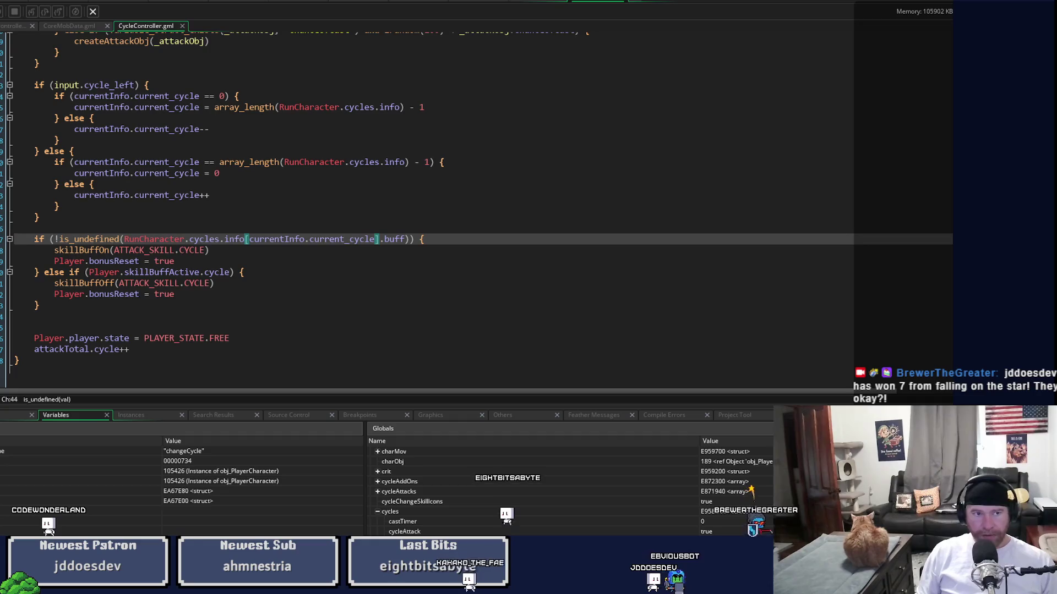
{"action": "key", "text": "F5"}
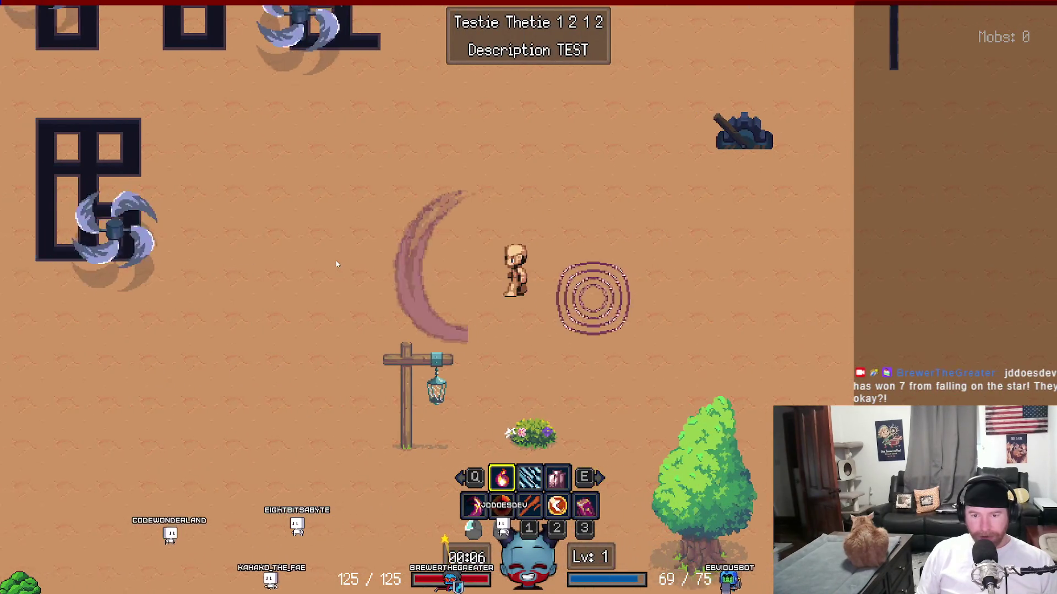
Step: Cast the third skill with a rune, then quit the current run and confirm
{"action": "key", "text": "a"}
{"action": "key", "text": "e"}
{"action": "key", "text": "e"}
{"action": "left_click", "coordinate": [461, 252]}
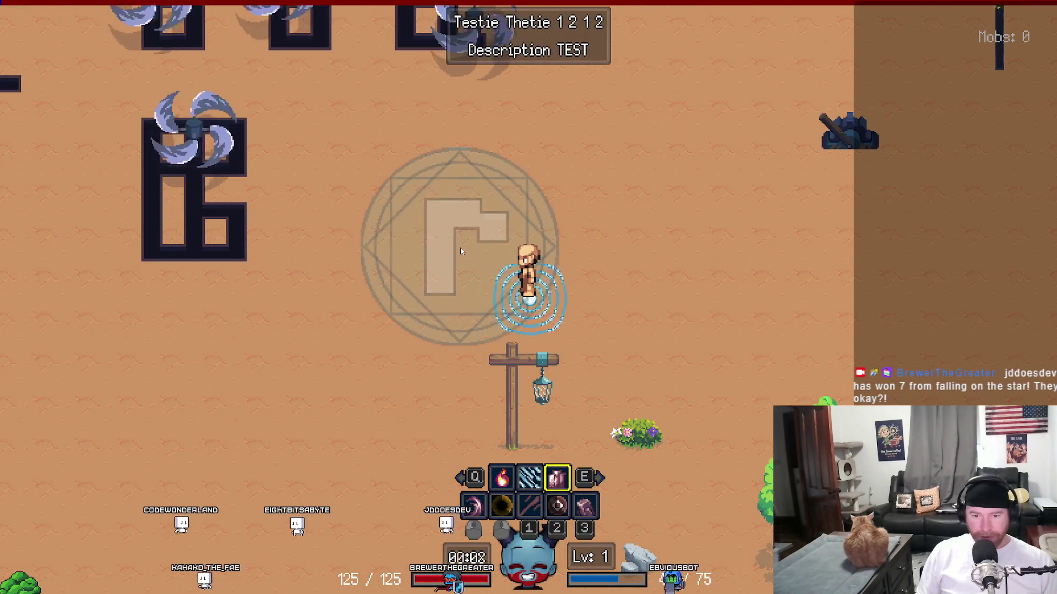
{"action": "left_click", "coordinate": [749, 298]}
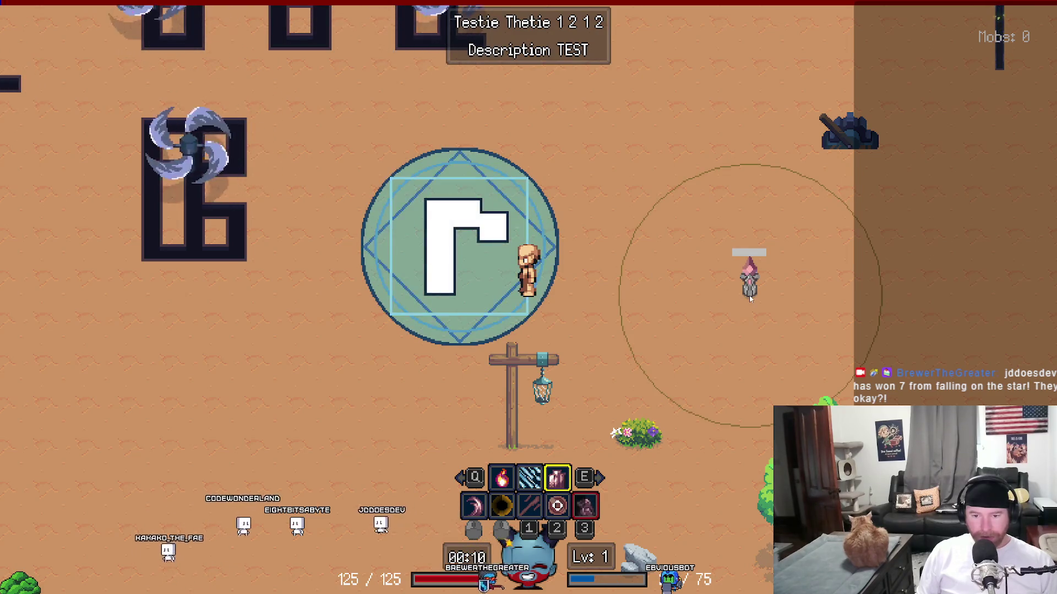
{"action": "key", "text": "Escape"}
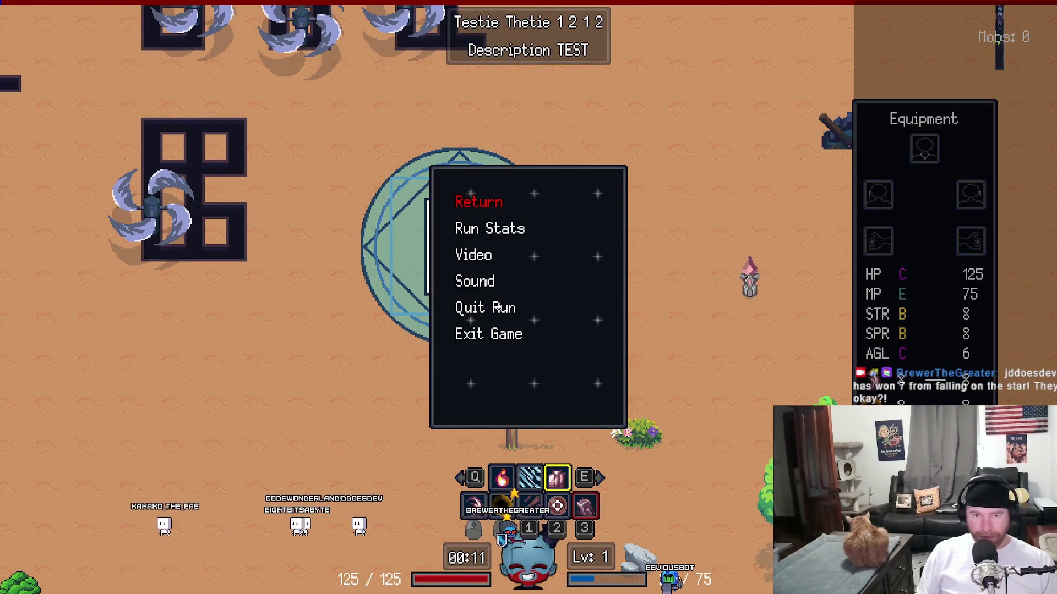
{"action": "left_click", "coordinate": [497, 306]}
{"action": "left_click", "coordinate": [483, 259]}
Step: Swap two idle skills into the active loadout and start a Test Room run
{"action": "left_click", "coordinate": [993, 89]}
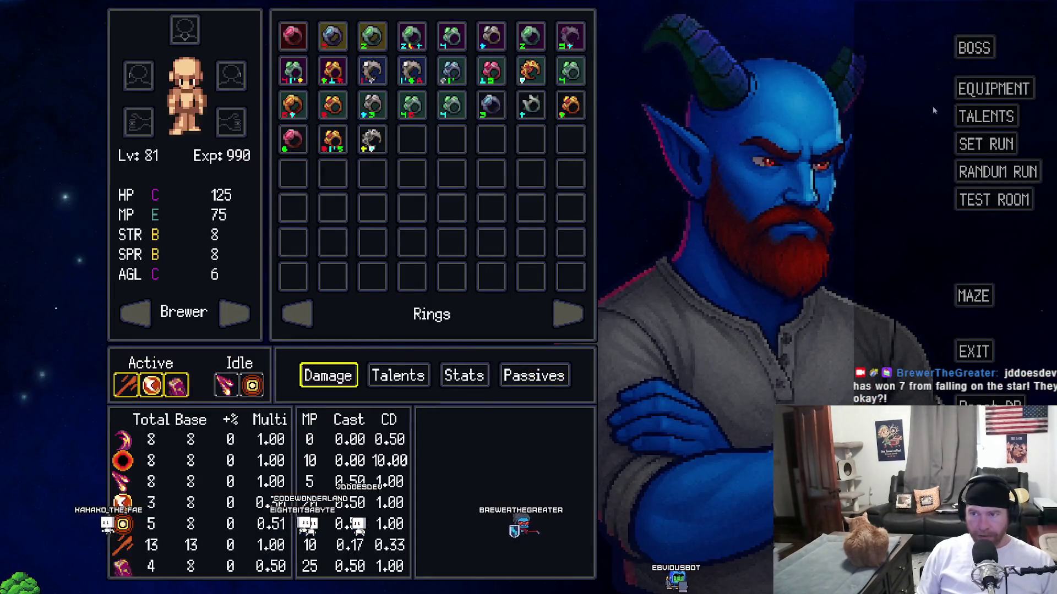
{"action": "left_click", "coordinate": [225, 386]}
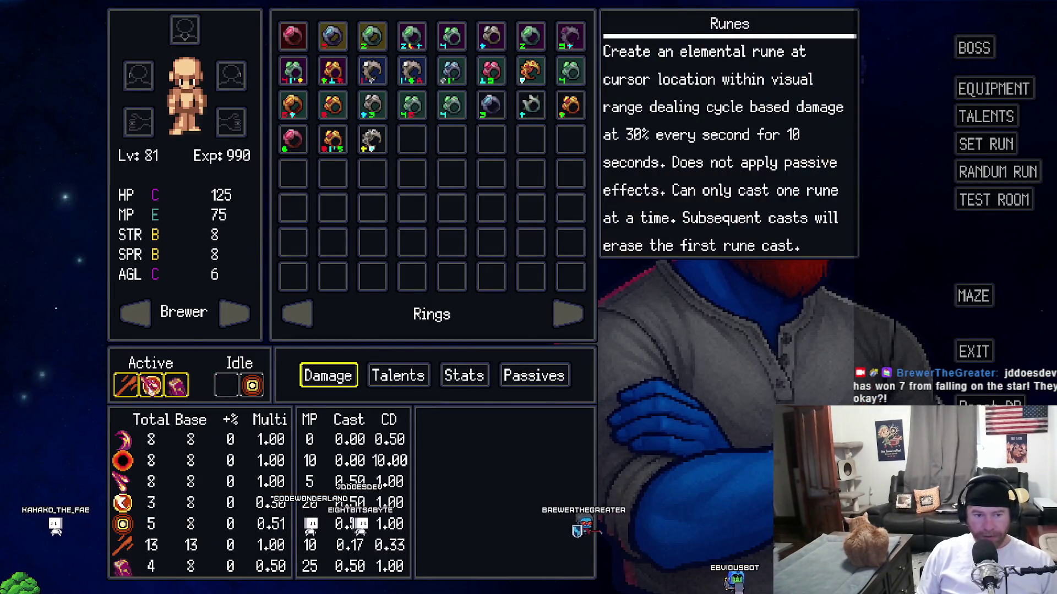
{"action": "left_click", "coordinate": [250, 390]}
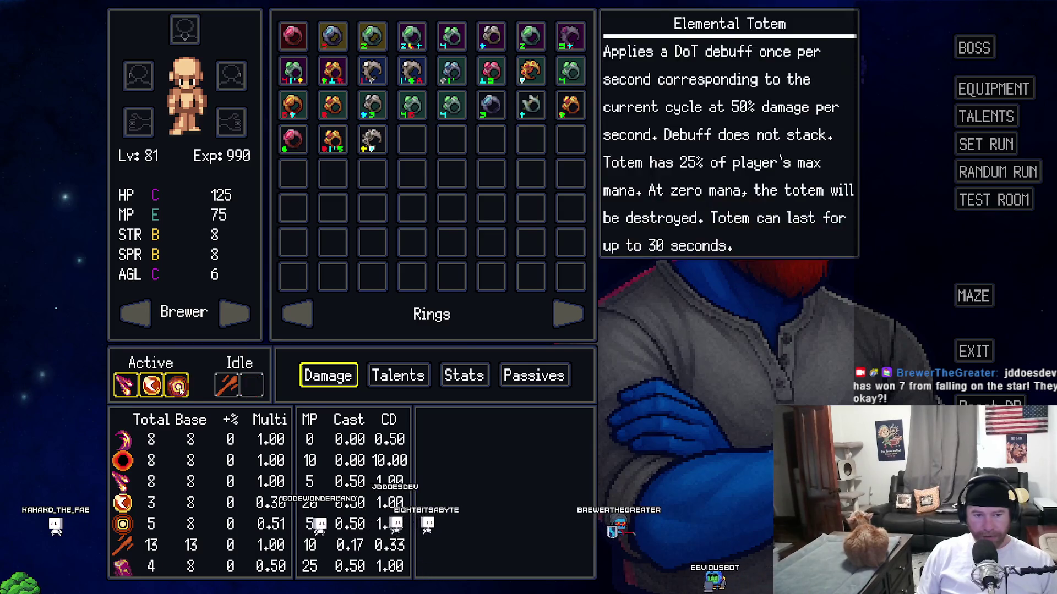
{"action": "left_click", "coordinate": [972, 211]}
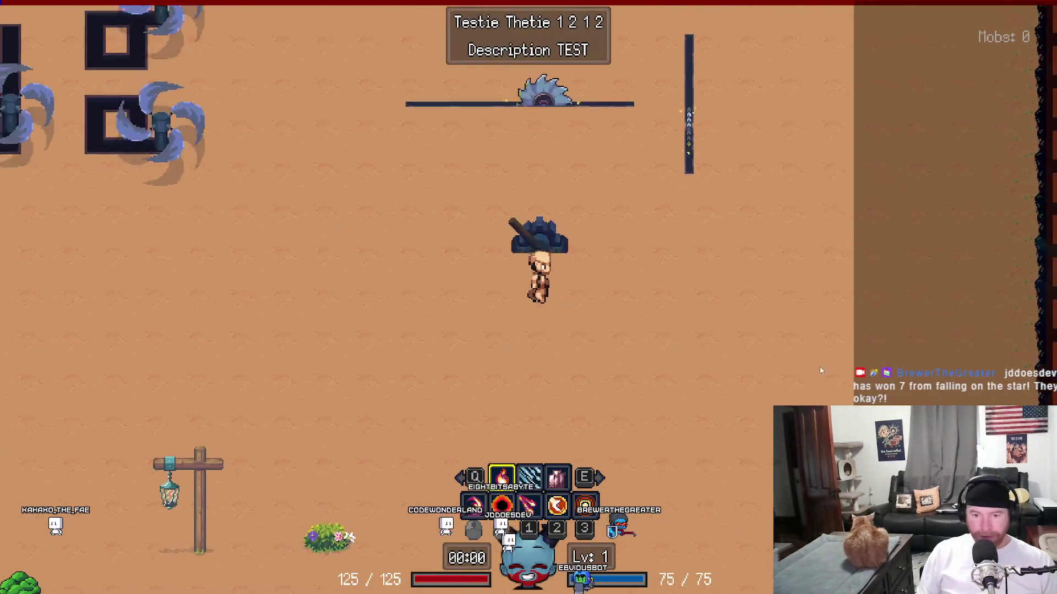
Step: Move through the test room while firing the active skill
{"action": "key", "text": "s"}
{"action": "key", "text": "d"}
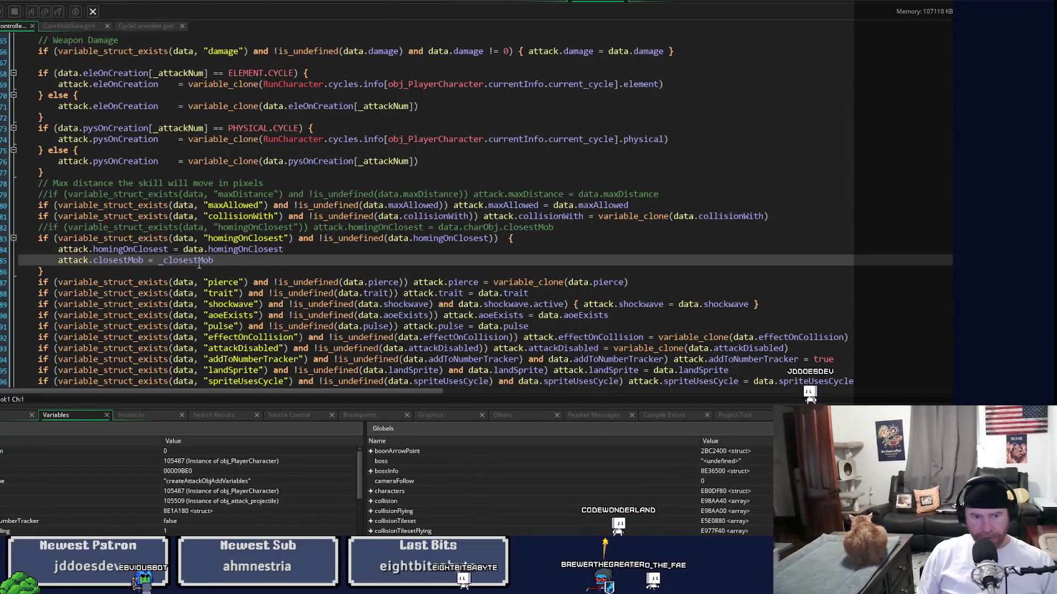
Step: Trace _closestMob from line 85 to its usage on line 44 and declaration on line 34
{"action": "double_click", "coordinate": [199, 261]}
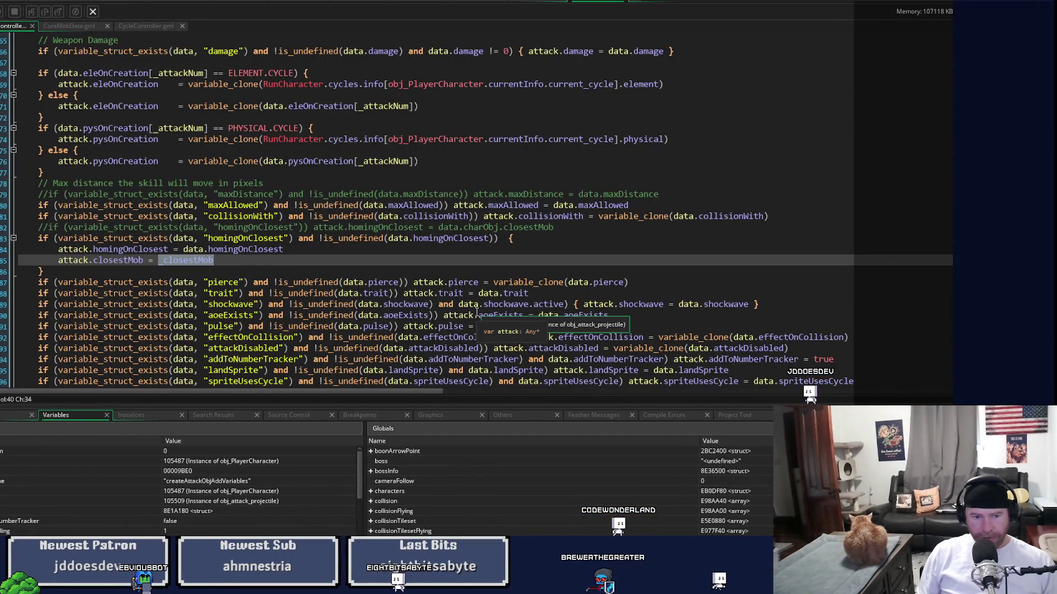
{"action": "scroll", "coordinate": [478, 313], "scroll_direction": "up", "scroll_amount": 2}
{"action": "scroll", "coordinate": [478, 313], "scroll_direction": "up", "scroll_amount": 2}
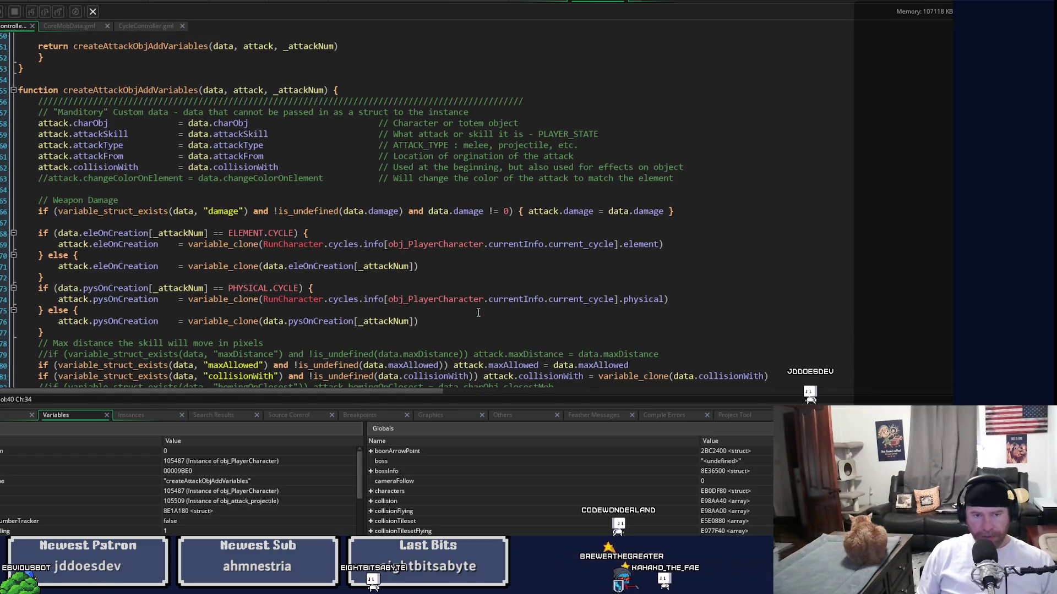
{"action": "scroll", "coordinate": [478, 313], "scroll_direction": "up", "scroll_amount": 15}
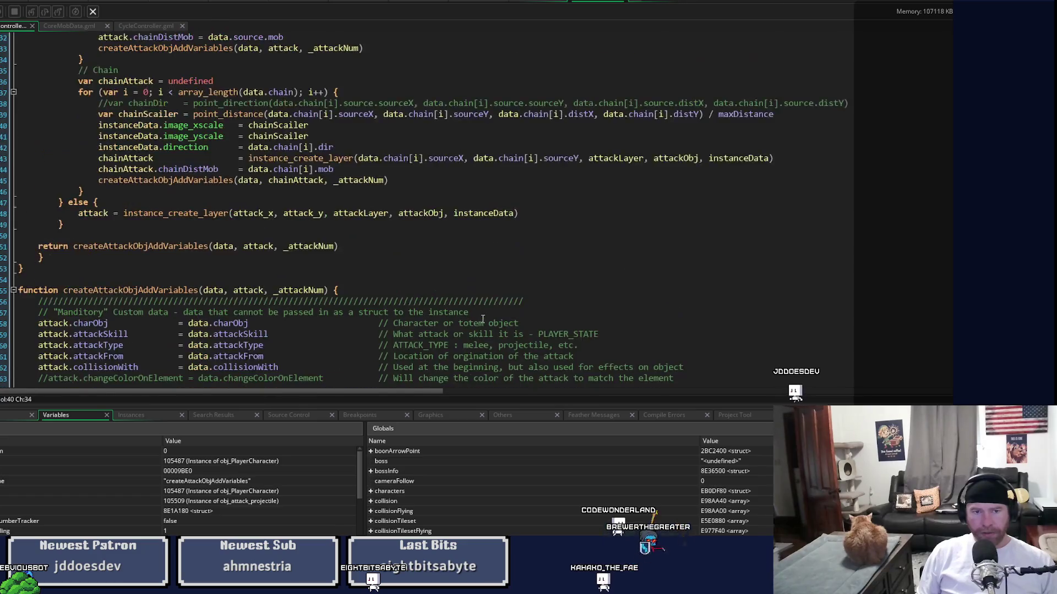
{"action": "scroll", "coordinate": [484, 321], "scroll_direction": "up", "scroll_amount": 15}
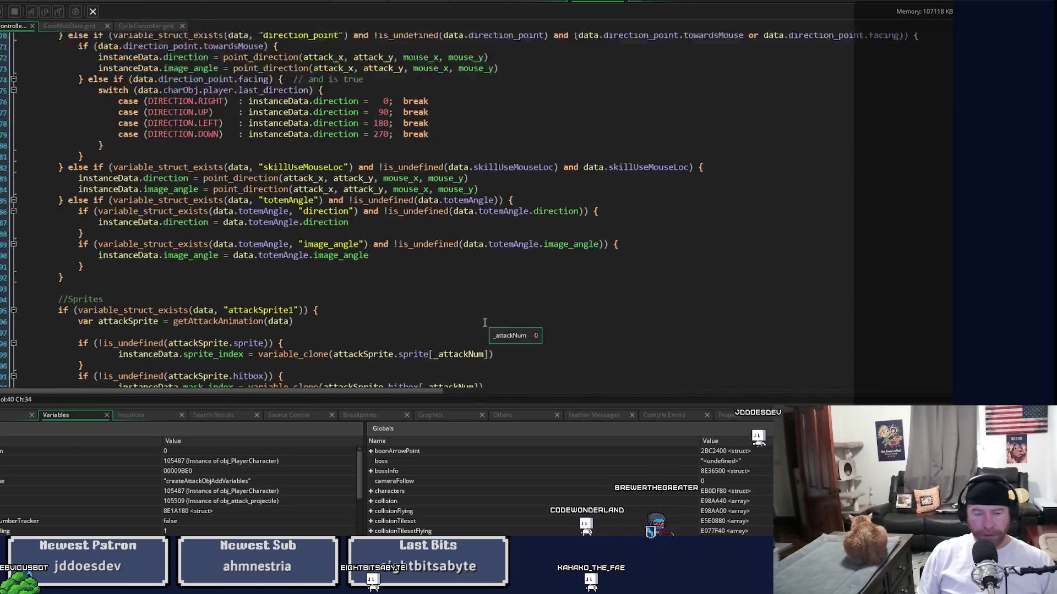
{"action": "scroll", "coordinate": [484, 323], "scroll_direction": "up", "scroll_amount": 2}
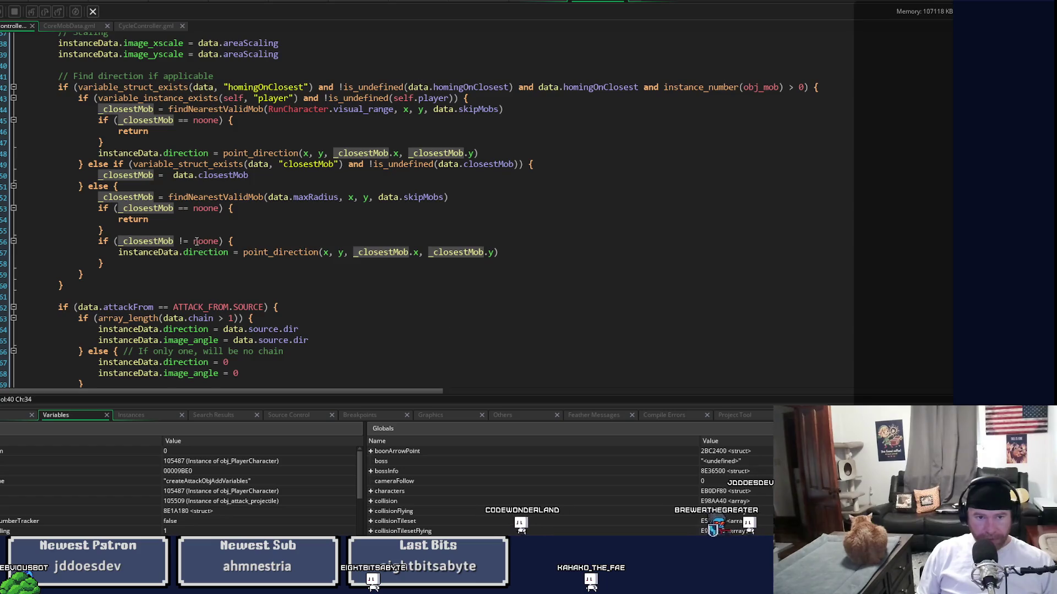
{"action": "key", "text": "F12"}
{"action": "scroll", "coordinate": [218, 220], "scroll_direction": "up", "scroll_amount": 17}
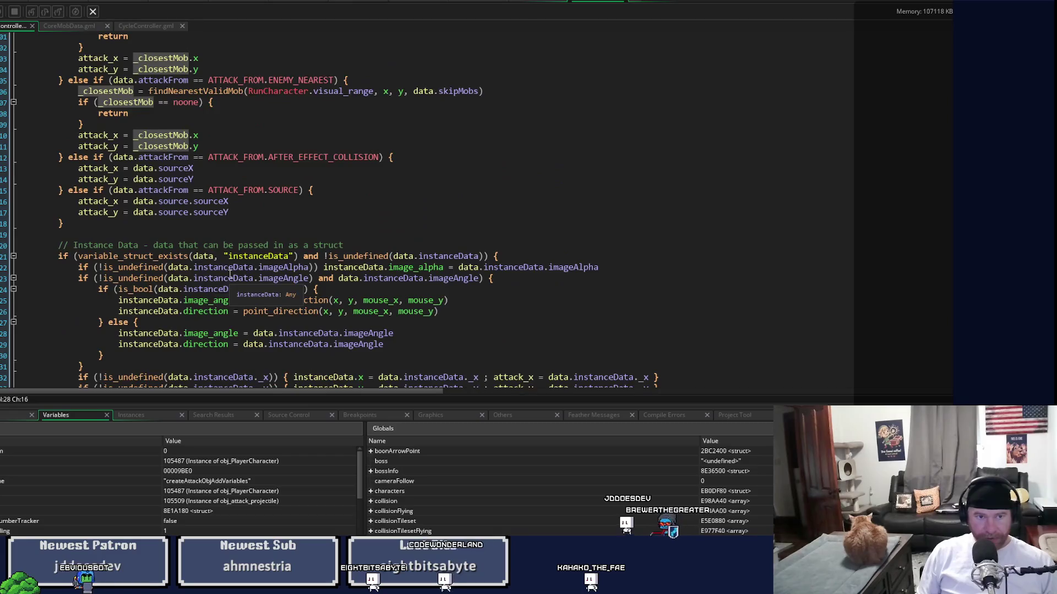
{"action": "scroll", "coordinate": [229, 274], "scroll_direction": "up", "scroll_amount": 12}
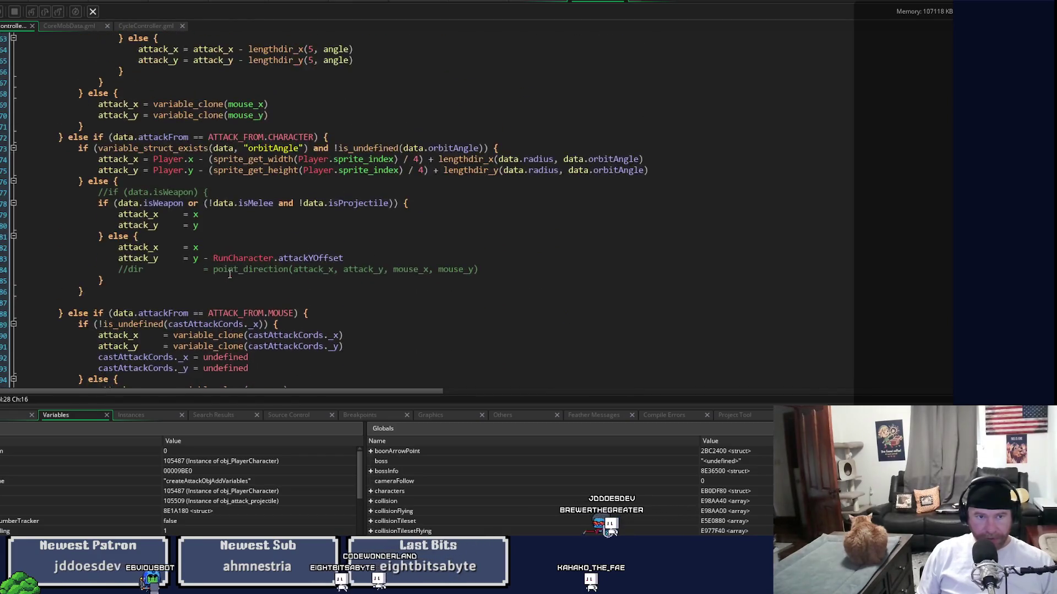
{"action": "scroll", "coordinate": [229, 274], "scroll_direction": "up", "scroll_amount": 11}
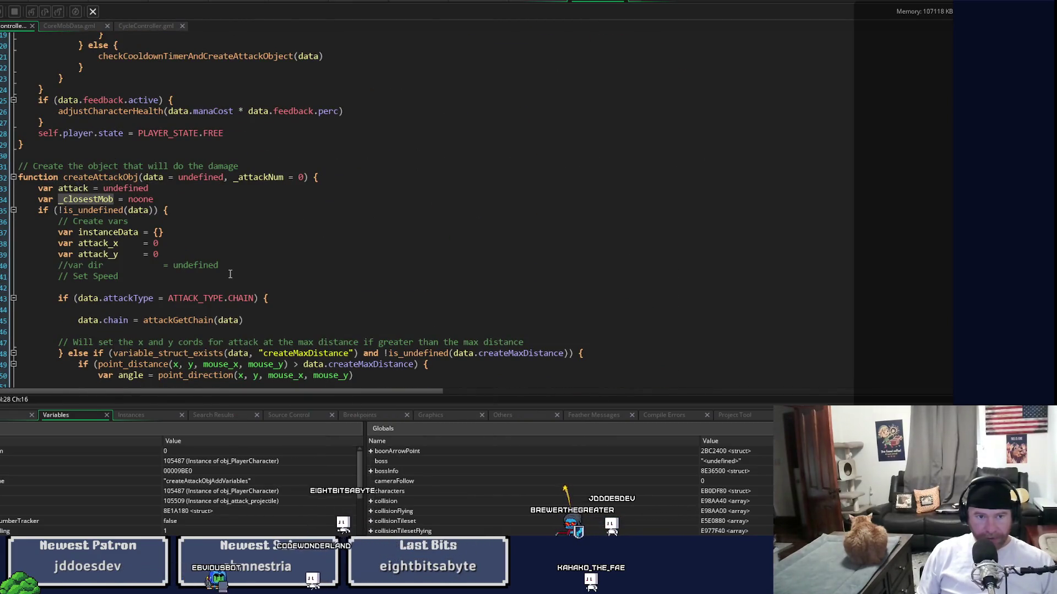
{"action": "left_click", "coordinate": [81, 200]}
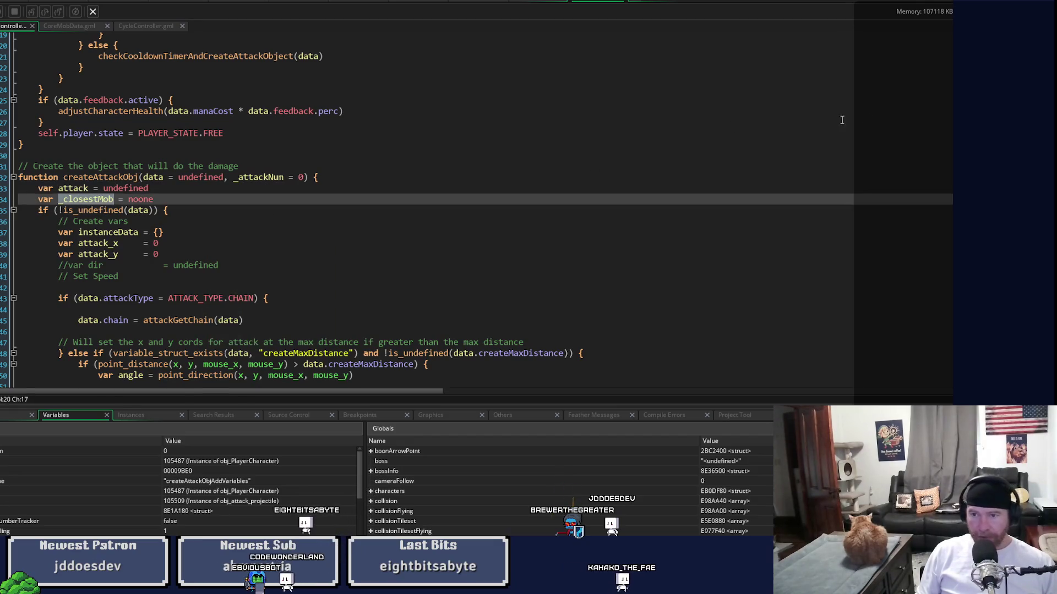
{"action": "scroll", "coordinate": [726, 313], "scroll_direction": "down", "scroll_amount": 1}
{"action": "scroll", "coordinate": [726, 312], "scroll_direction": "down", "scroll_amount": 1}
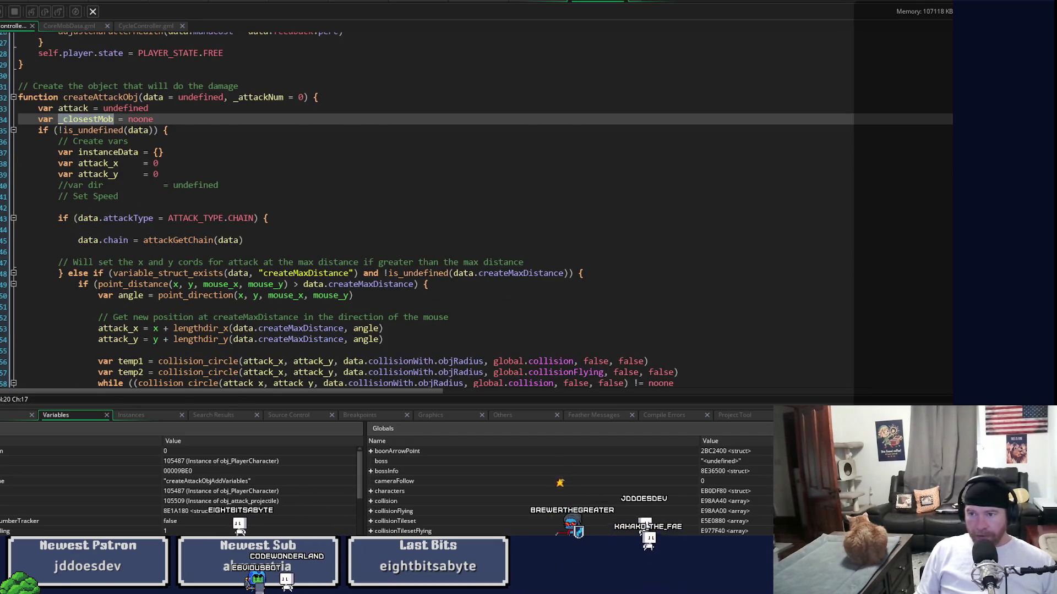
{"action": "scroll", "coordinate": [476, 209], "scroll_direction": "down", "scroll_amount": 15}
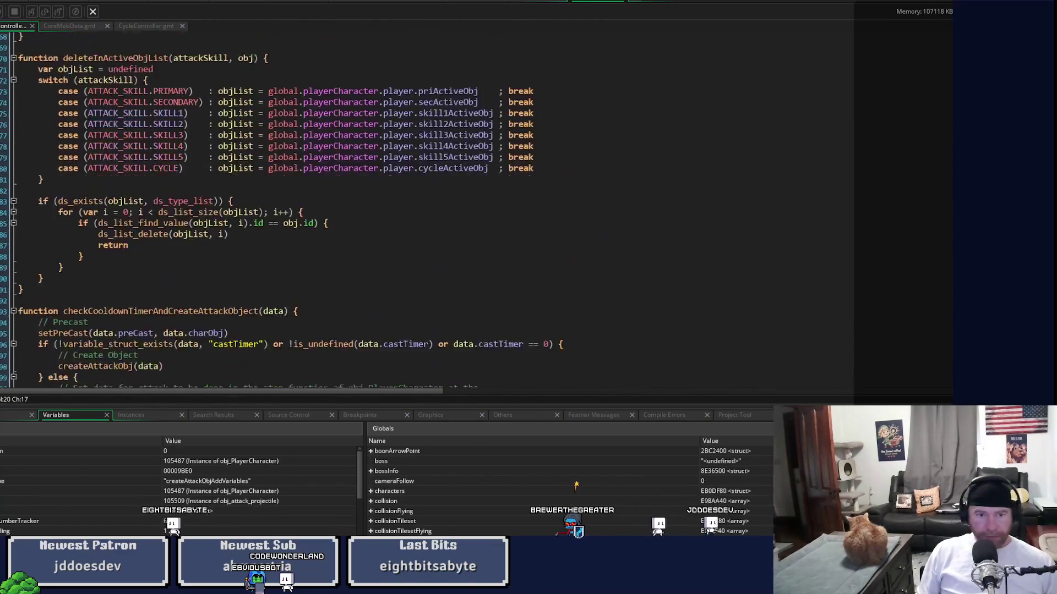
{"action": "scroll", "coordinate": [476, 209], "scroll_direction": "down", "scroll_amount": 3}
{"action": "scroll", "coordinate": [476, 209], "scroll_direction": "down", "scroll_amount": 15}
{"action": "scroll", "coordinate": [476, 209], "scroll_direction": "up", "scroll_amount": 7}
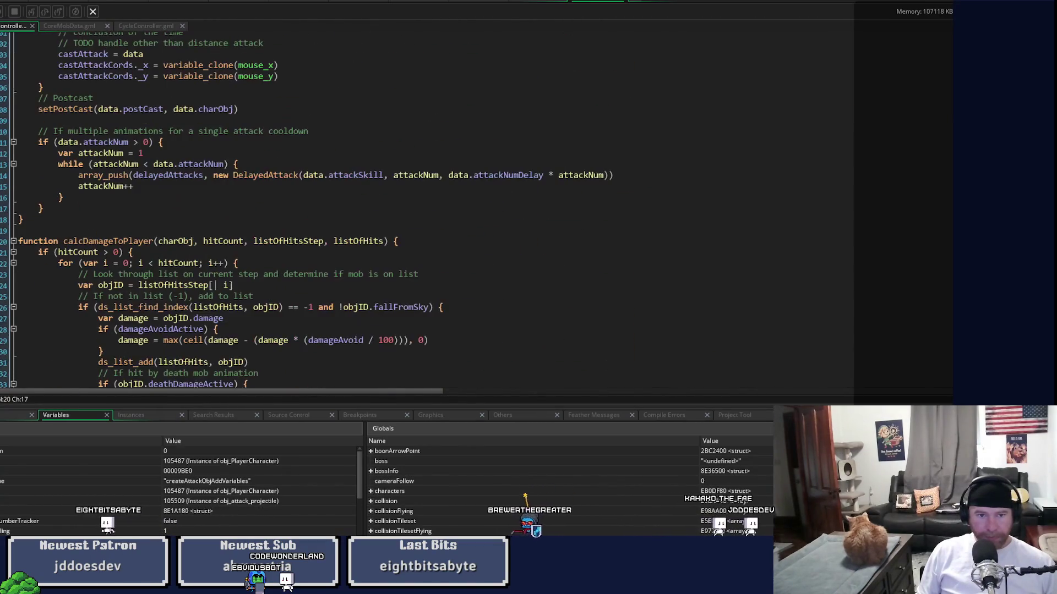
Step: Pass _closestMob on the createAttackObj return line and remove it from calcDamageToPlayer's parameters
{"action": "left_click", "coordinate": [384, 241]}
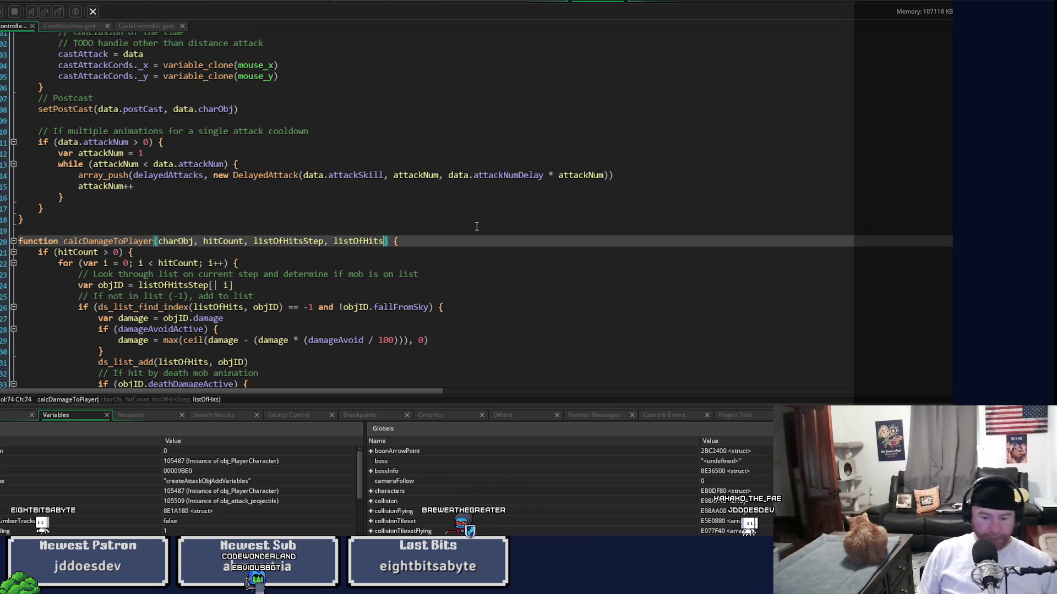
{"action": "type", "text": ", _closestMob"}
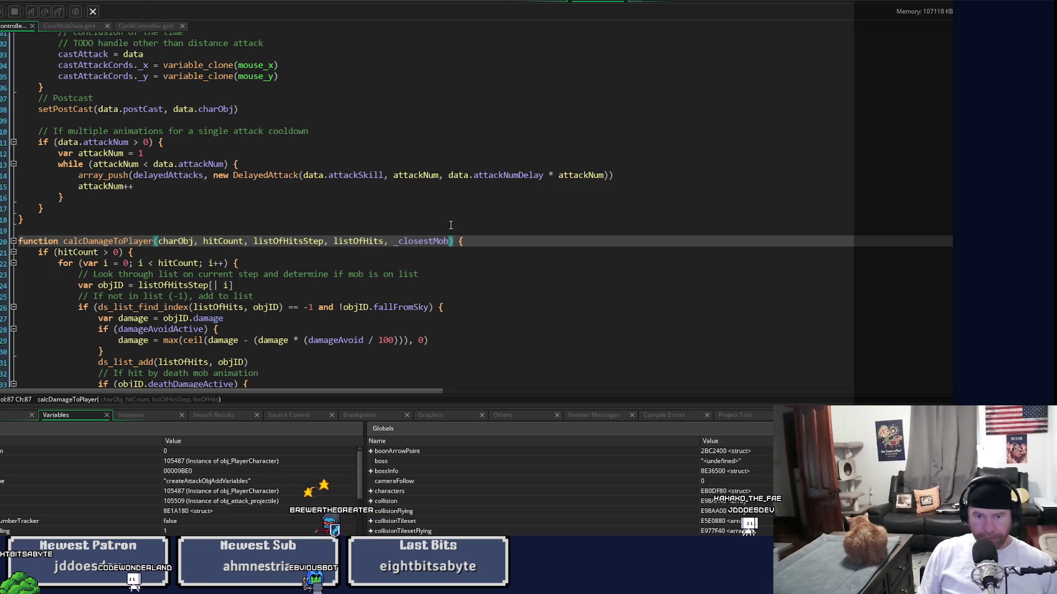
{"action": "key", "text": "ctrl+Left"}
{"action": "key", "text": "ctrl+Left"}
{"action": "key", "text": "ctrl+Left"}
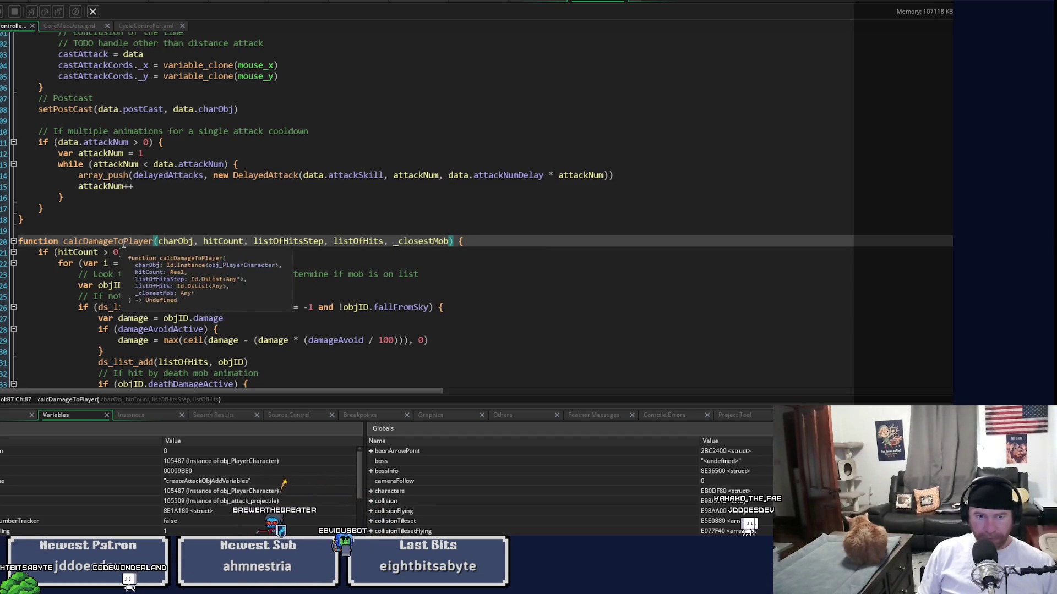
{"action": "scroll", "coordinate": [265, 219], "scroll_direction": "up", "scroll_amount": 6}
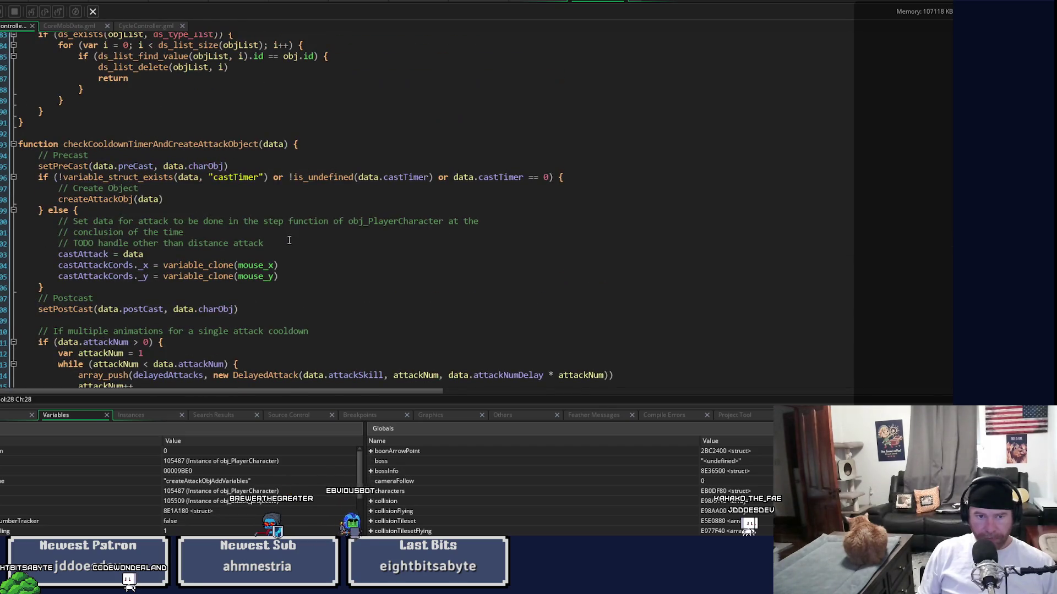
{"action": "scroll", "coordinate": [290, 240], "scroll_direction": "down", "scroll_amount": 3}
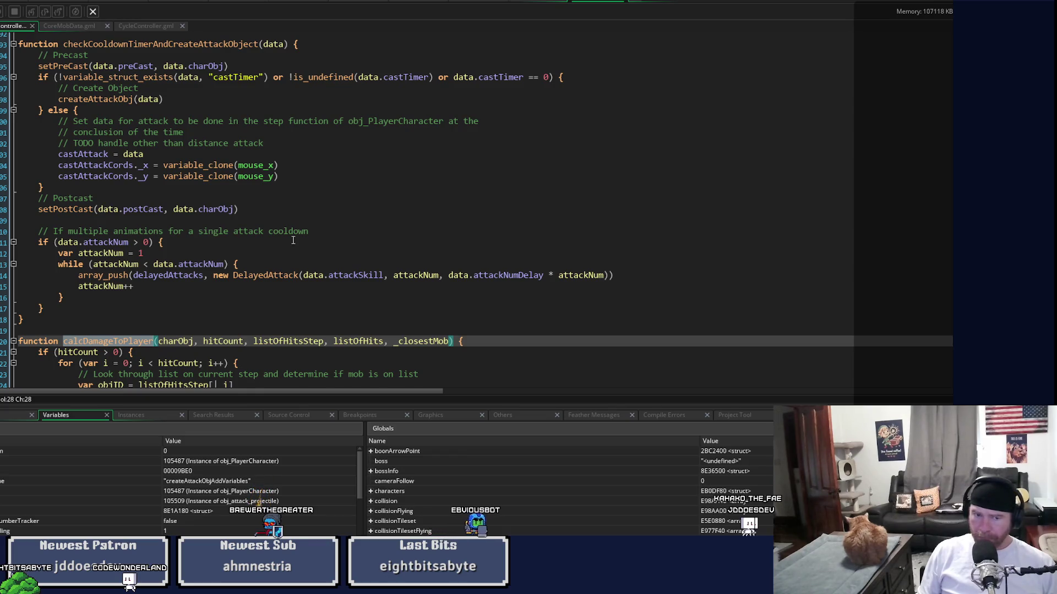
{"action": "key", "text": "End"}
{"action": "key", "text": "ctrl+Left"}
{"action": "key", "text": "ctrl+Left"}
{"action": "key", "text": "ctrl+BackSpace"}
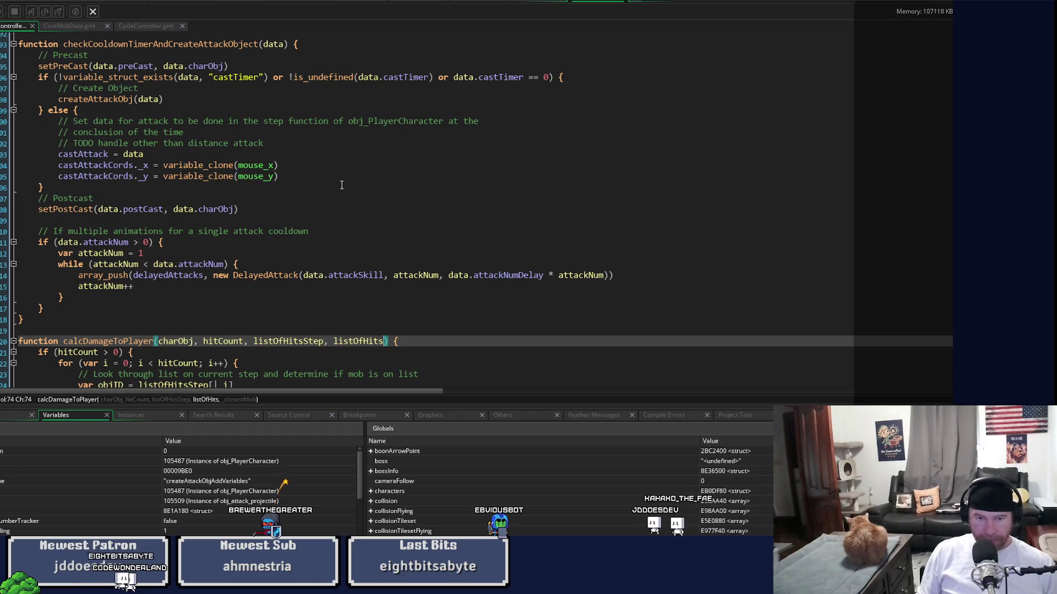
{"action": "scroll", "coordinate": [341, 185], "scroll_direction": "up", "scroll_amount": 14}
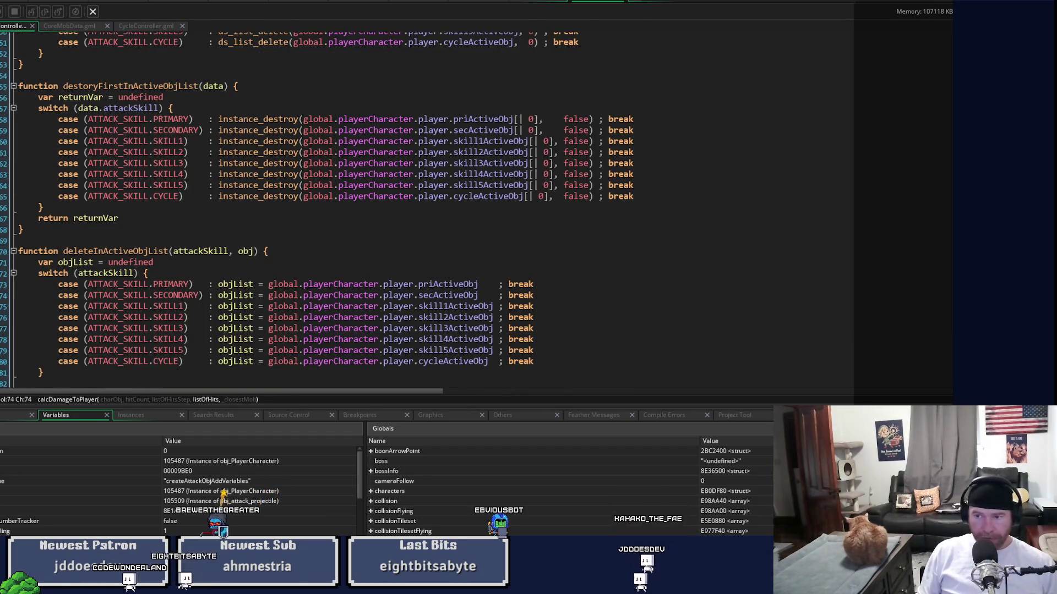
{"action": "scroll", "coordinate": [341, 209], "scroll_direction": "up", "scroll_amount": 12}
{"action": "scroll", "coordinate": [341, 209], "scroll_direction": "down", "scroll_amount": 20}
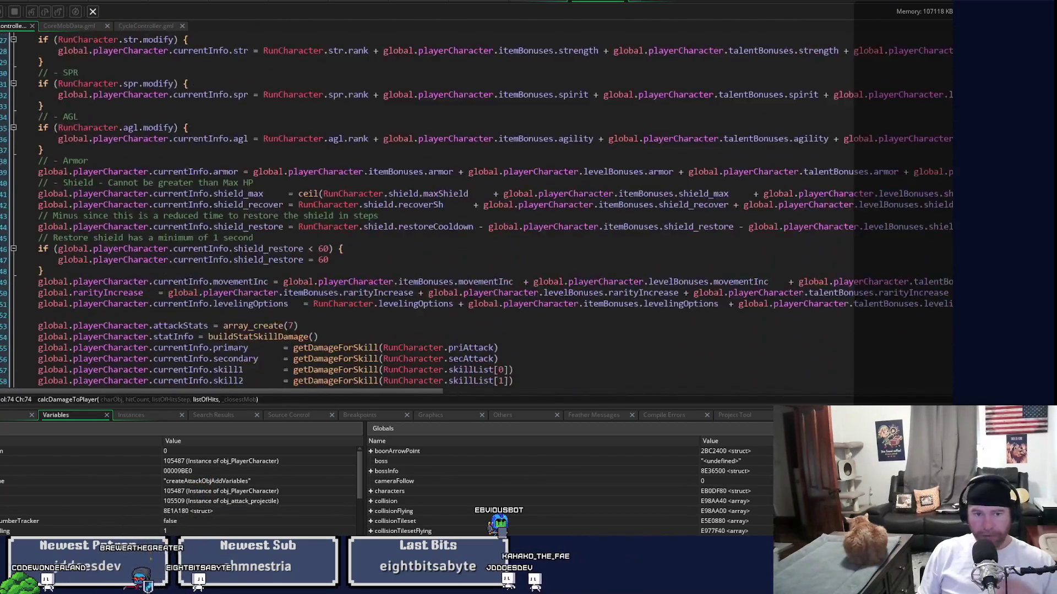
{"action": "scroll", "coordinate": [341, 209], "scroll_direction": "down", "scroll_amount": 12}
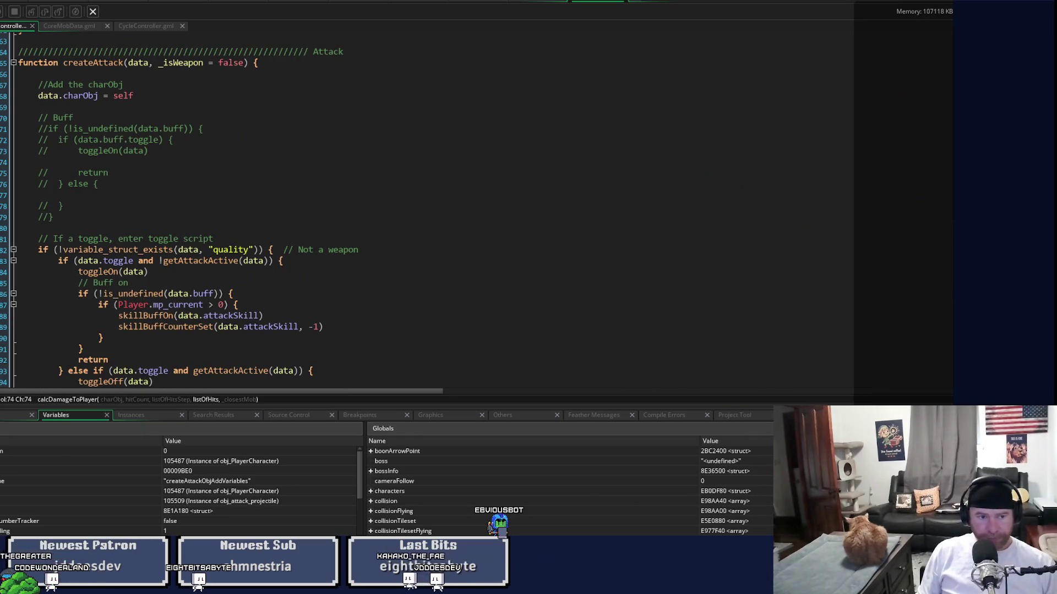
{"action": "scroll", "coordinate": [165, 176], "scroll_direction": "up", "scroll_amount": 6}
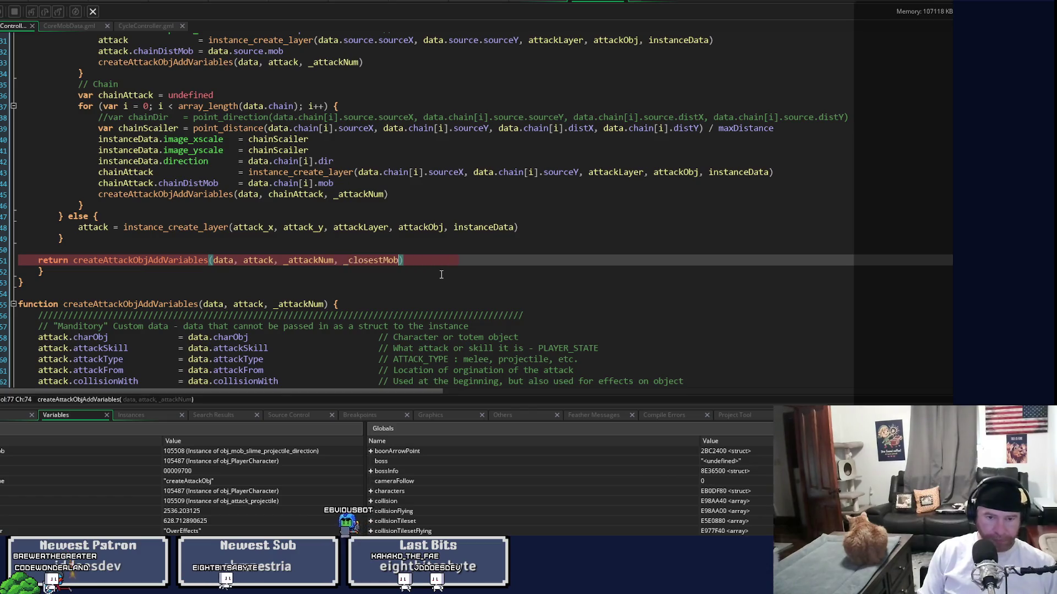
Step: Add ', _closestMob' to the createAttackObjAddVariables signature and its chain-starter call, then rerun the game
{"action": "middle_click", "coordinate": [104, 264]}
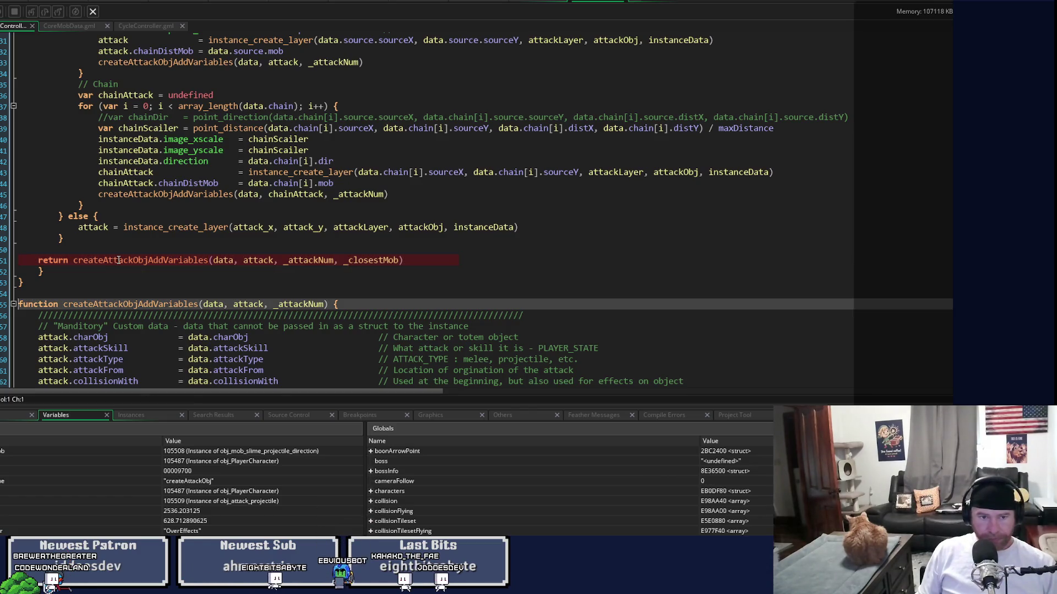
{"action": "left_click", "coordinate": [325, 304]}
{"action": "type", "text": ", _closestMob"}
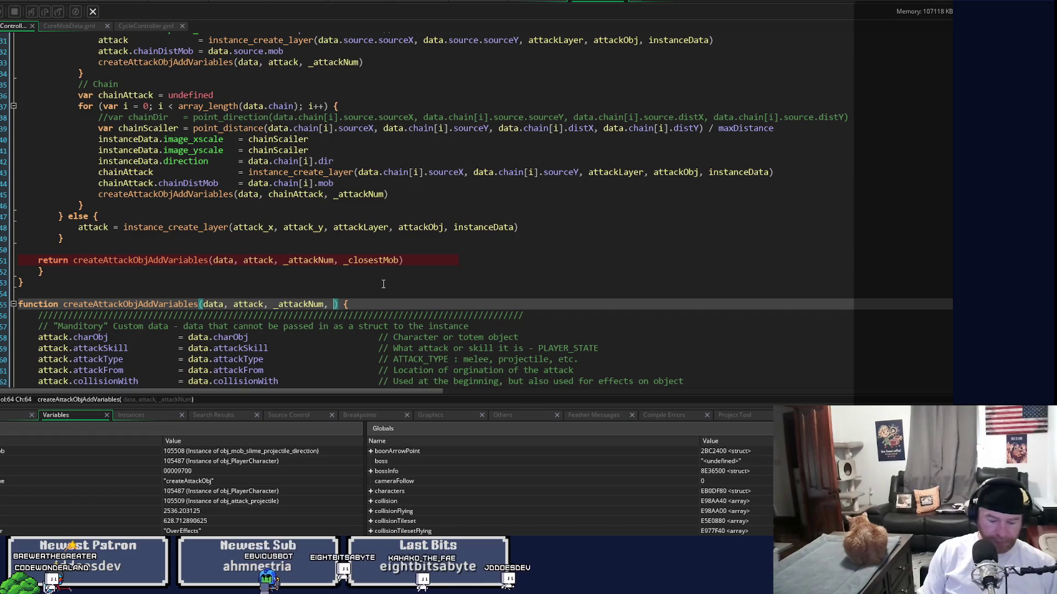
{"action": "scroll", "coordinate": [463, 246], "scroll_direction": "up", "scroll_amount": 3}
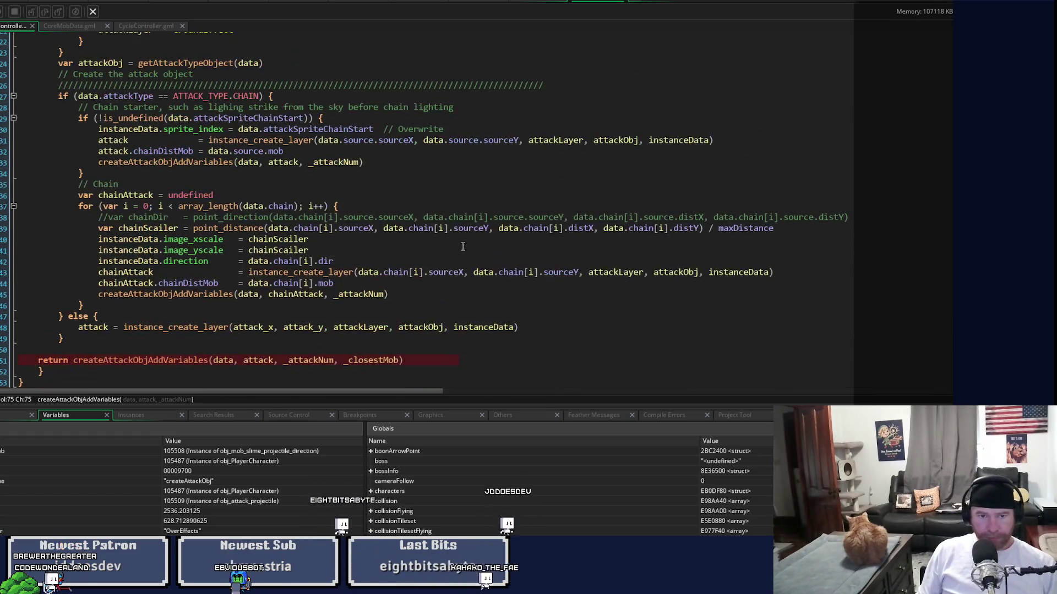
{"action": "left_click", "coordinate": [385, 295]}
{"action": "type", "text": ", _closestMob"}
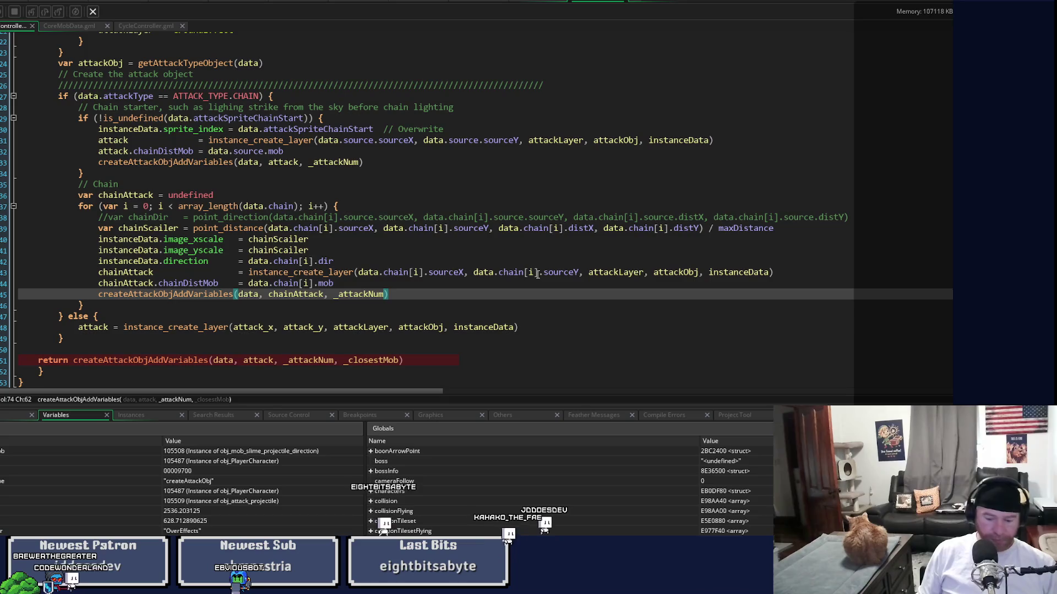
{"action": "left_click", "coordinate": [362, 163]}
{"action": "type", "text": ", _closestMob"}
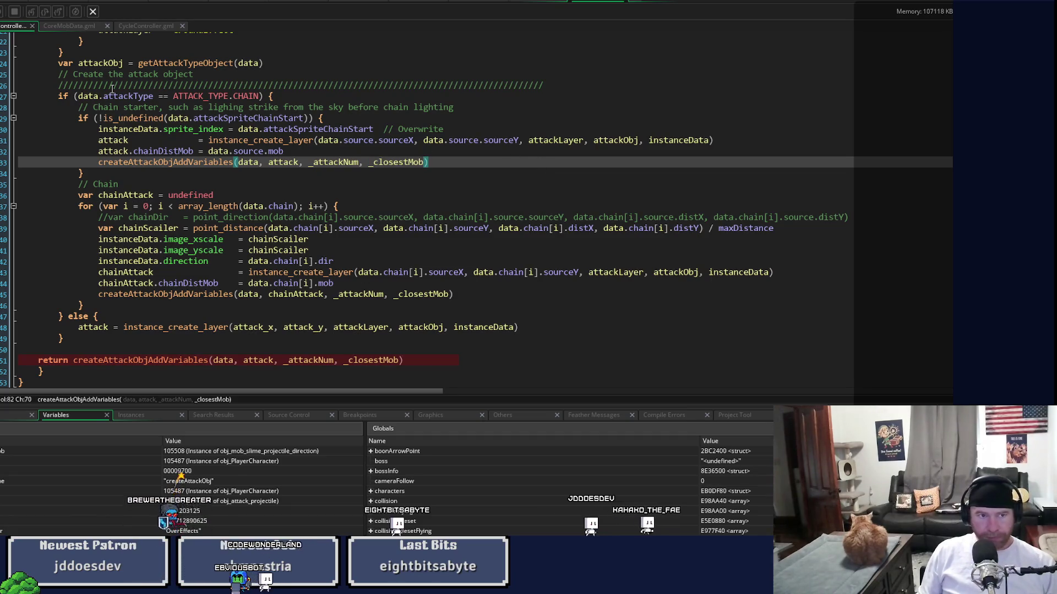
{"action": "key", "text": "F5"}
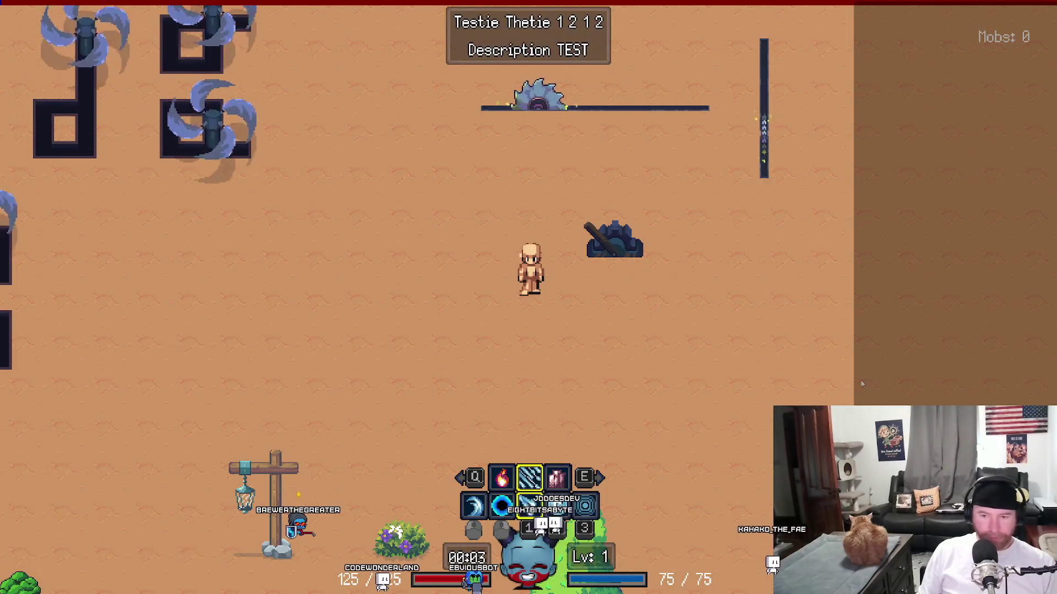
Step: Walk around the test room casting fire, ice and crystal skills at the slimes
{"action": "left_click", "coordinate": [855, 382]}
{"action": "key", "text": "q"}
{"action": "left_click", "coordinate": [666, 224]}
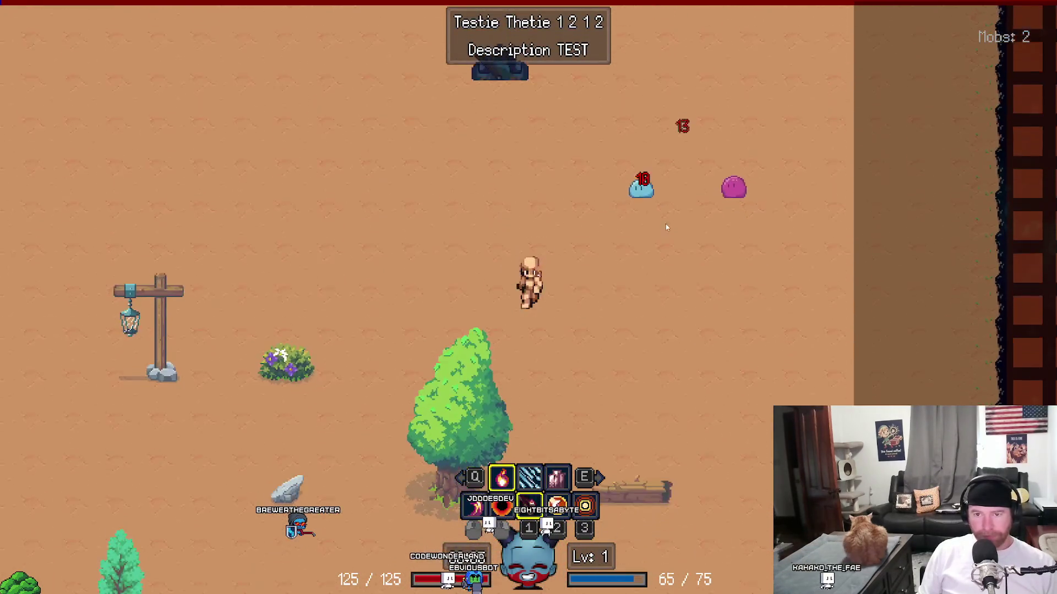
{"action": "left_click", "coordinate": [600, 197]}
{"action": "key", "text": "e"}
{"action": "key", "text": "d"}
{"action": "key", "text": "w"}
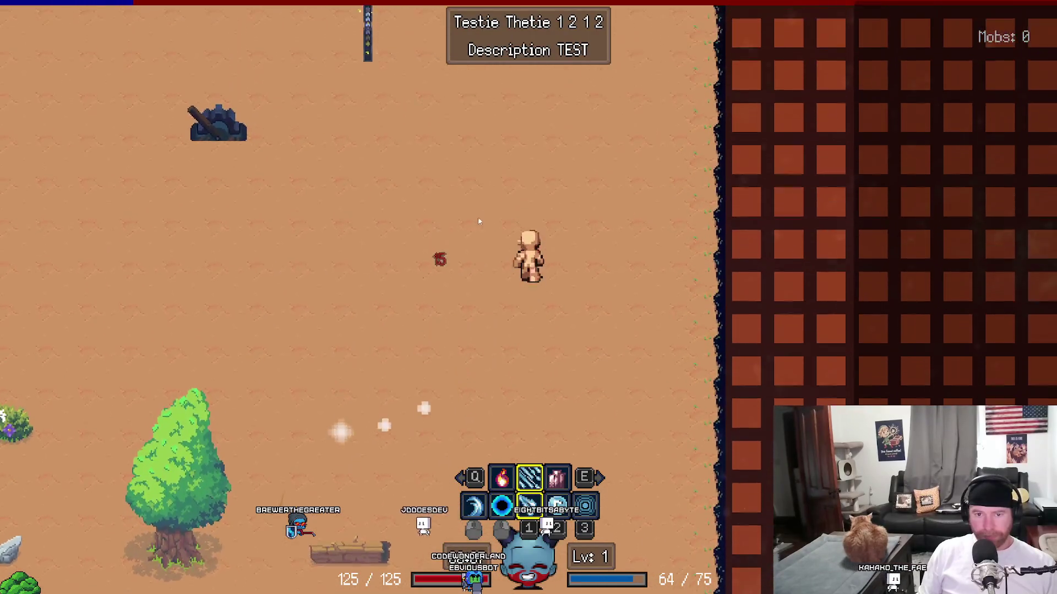
{"action": "key", "text": "a"}
{"action": "key", "text": "e"}
{"action": "left_click", "coordinate": [283, 293]}
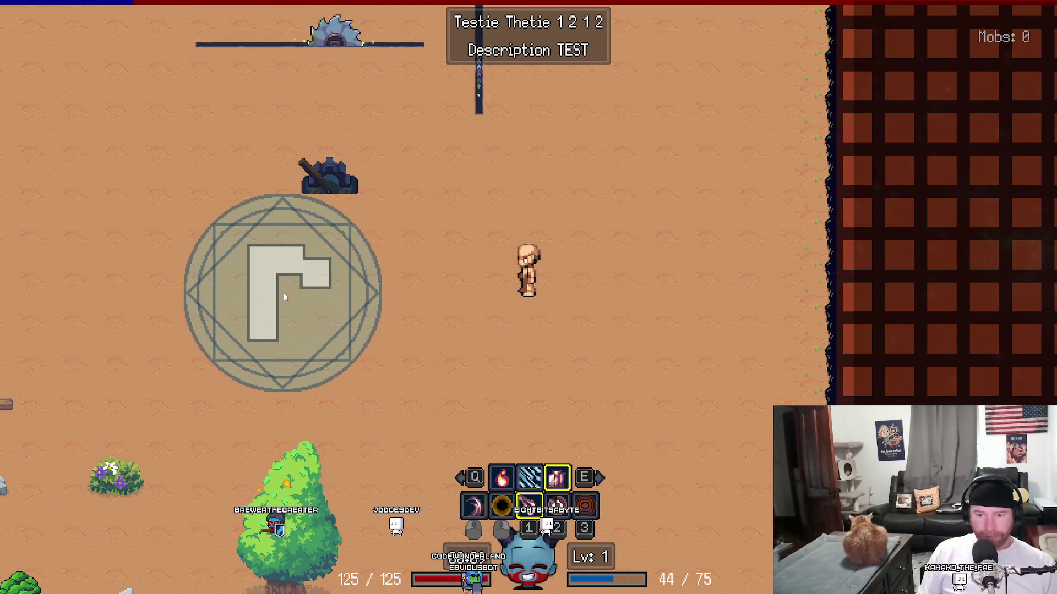
{"action": "key", "text": "q"}
{"action": "left_click", "coordinate": [545, 297]}
{"action": "key", "text": "a"}
{"action": "key", "text": "s"}
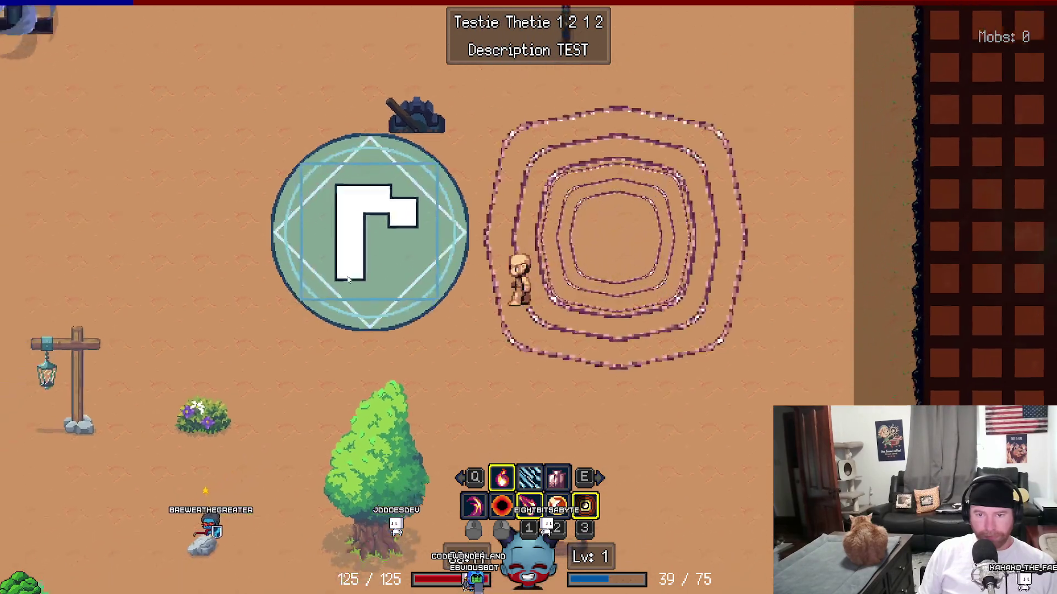
{"action": "key", "text": "q"}
{"action": "left_click", "coordinate": [431, 235]}
{"action": "key", "text": "a"}
{"action": "key", "text": "w"}
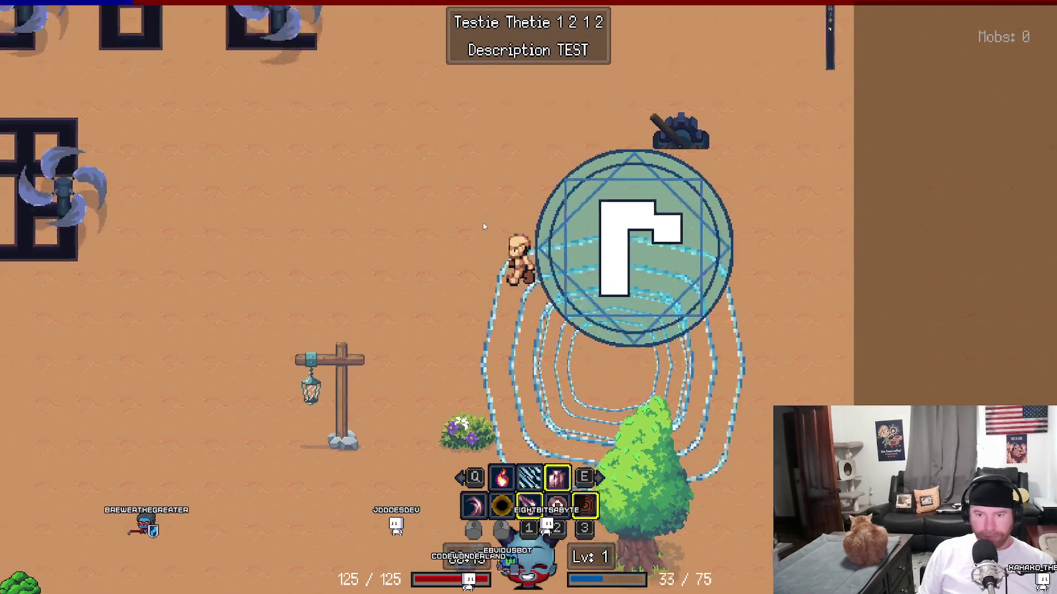
{"action": "key", "text": "a"}
{"action": "left_click", "coordinate": [484, 227]}
{"action": "left_click", "coordinate": [484, 226]}
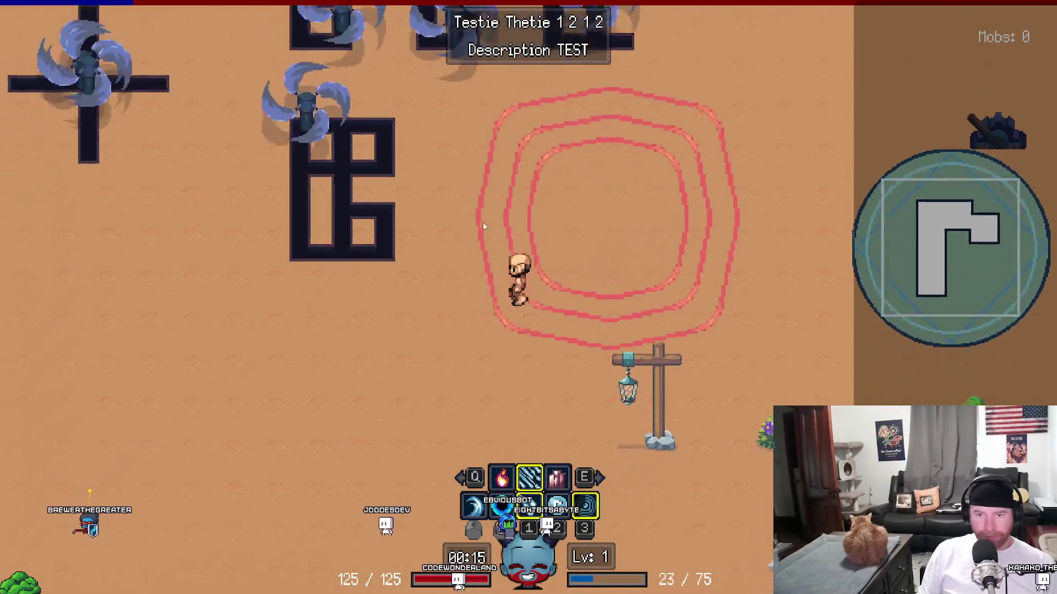
Step: Keep switching skill slots and casting red fire and blue ice ripples
{"action": "key", "text": "s"}
{"action": "key", "text": "q"}
{"action": "left_click", "coordinate": [484, 227]}
{"action": "key", "text": "a"}
{"action": "key", "text": "s"}
{"action": "key", "text": "q"}
{"action": "left_click", "coordinate": [484, 227]}
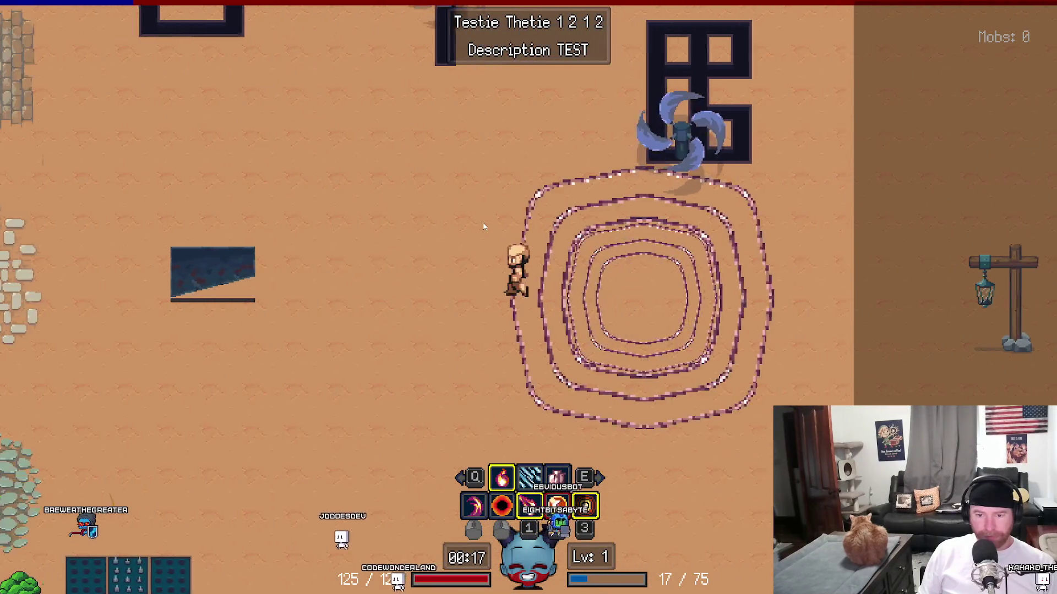
{"action": "left_click", "coordinate": [484, 227]}
{"action": "key", "text": "s"}
{"action": "left_click", "coordinate": [484, 227]}
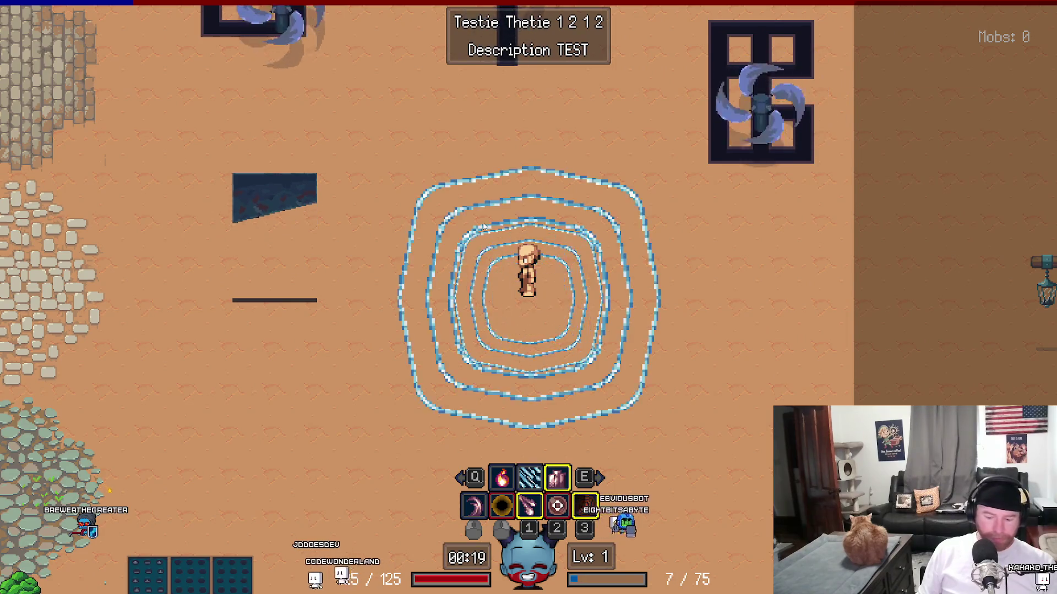
{"action": "key", "text": "q"}
{"action": "left_click", "coordinate": [484, 227]}
{"action": "key", "text": "q"}
{"action": "key", "text": "d"}
{"action": "left_click", "coordinate": [484, 227]}
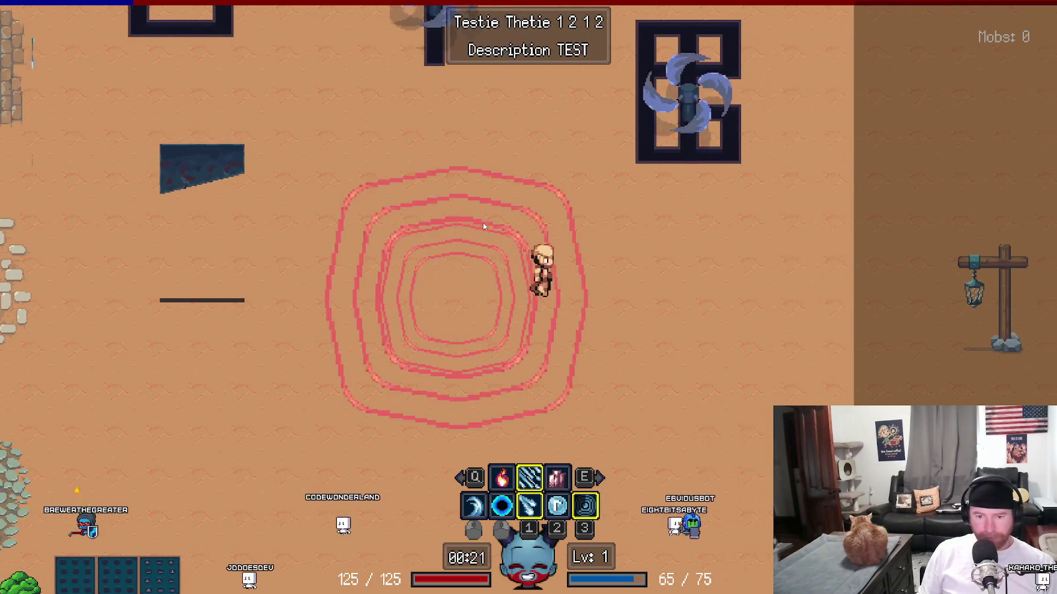
{"action": "left_click", "coordinate": [485, 226]}
{"action": "left_click", "coordinate": [484, 227]}
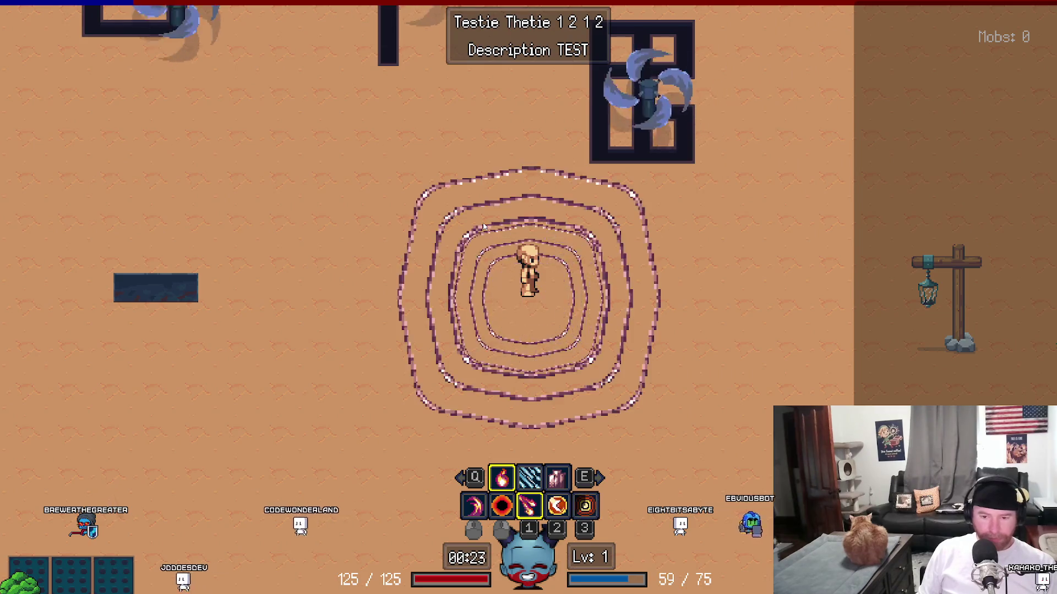
{"action": "key", "text": "q"}
{"action": "key", "text": "d"}
Step: Cast fire and crescent slashes to the right, then pause and choose Quit Run
{"action": "left_click", "coordinate": [715, 312]}
{"action": "key", "text": "d"}
{"action": "key", "text": "e"}
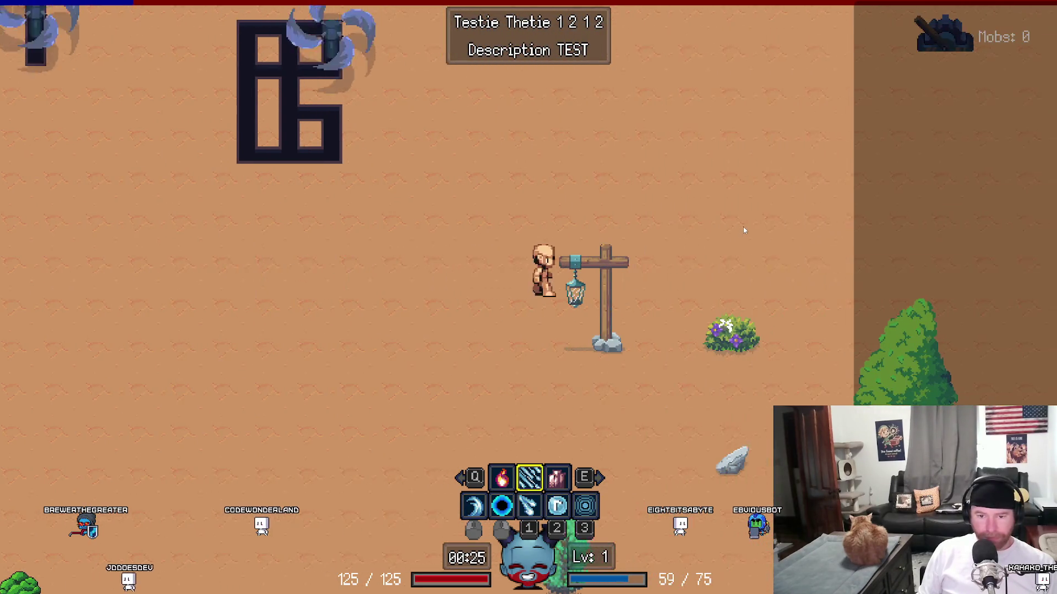
{"action": "key", "text": "d"}
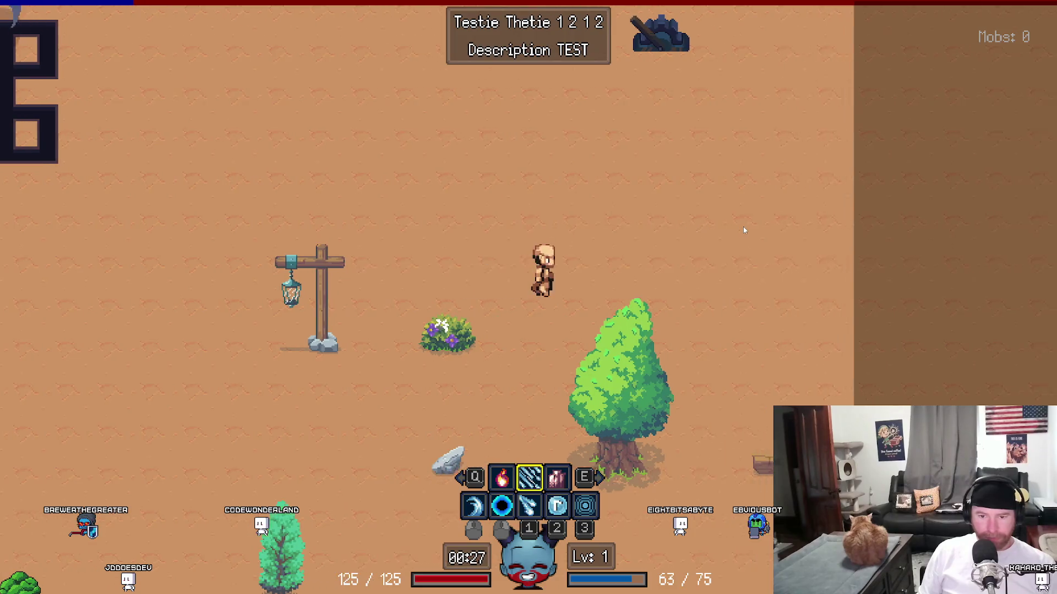
{"action": "left_click", "coordinate": [743, 230]}
{"action": "key", "text": "d"}
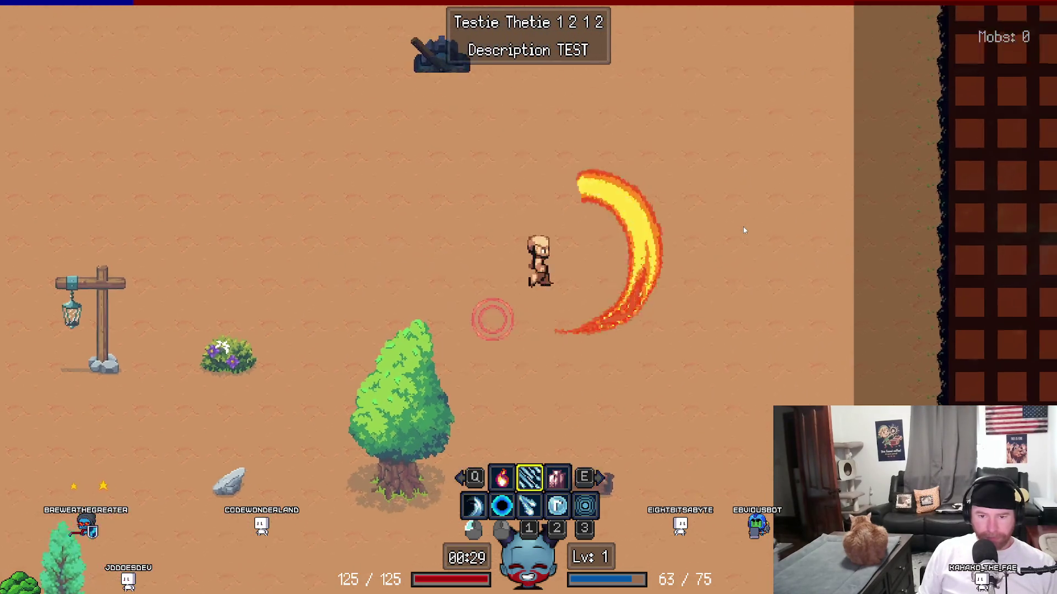
{"action": "key", "text": "e"}
{"action": "left_click", "coordinate": [486, 241]}
{"action": "key", "text": "a"}
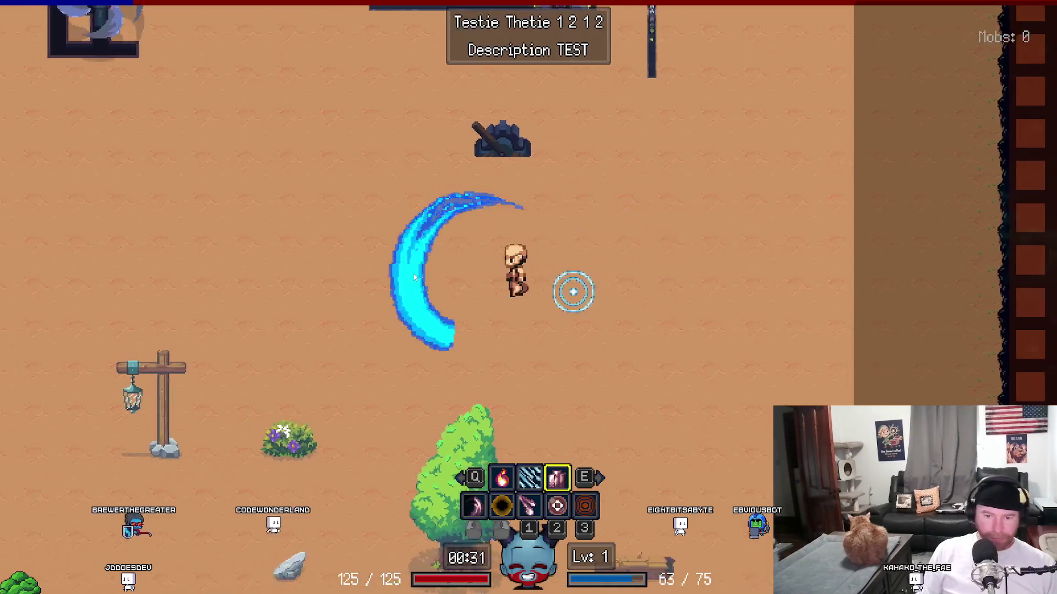
{"action": "key", "text": "Escape"}
{"action": "left_click", "coordinate": [464, 306]}
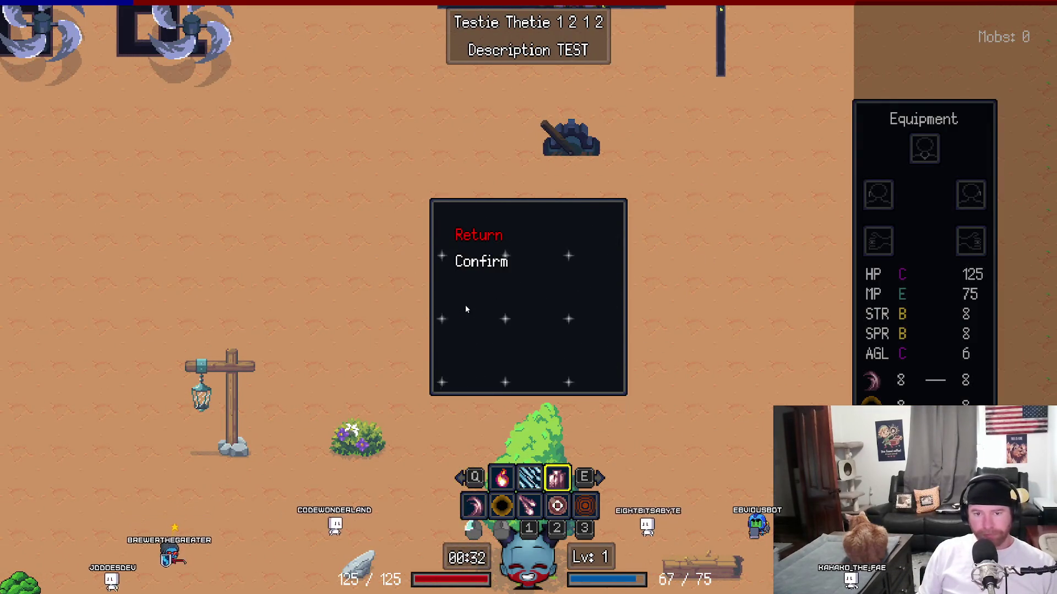
Step: Return to the talent tree, refund all spent talent points, and load the test room from Equipment
{"action": "left_click", "coordinate": [492, 268]}
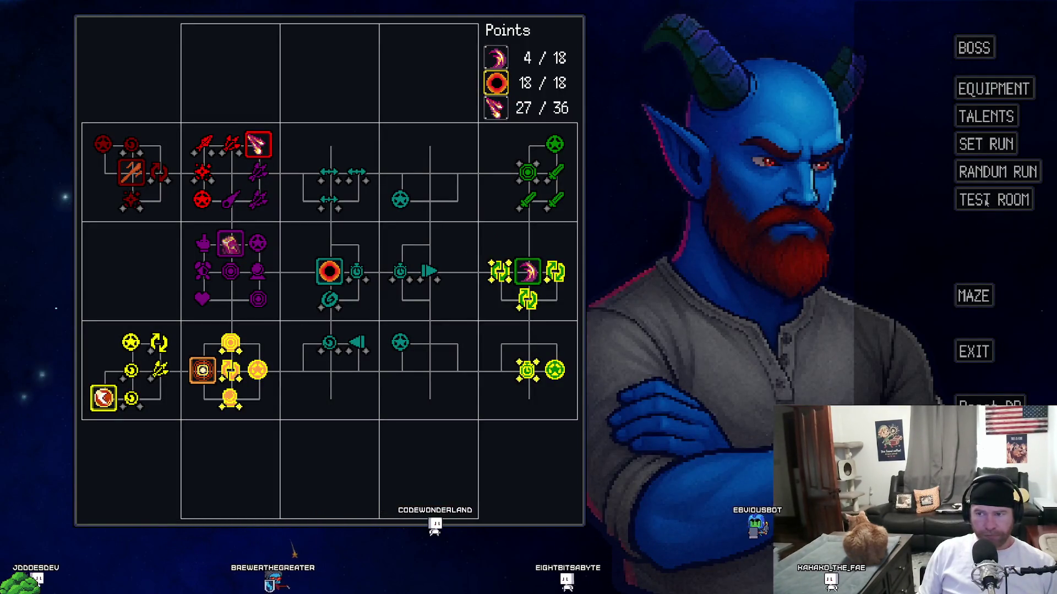
{"action": "left_click", "coordinate": [964, 403]}
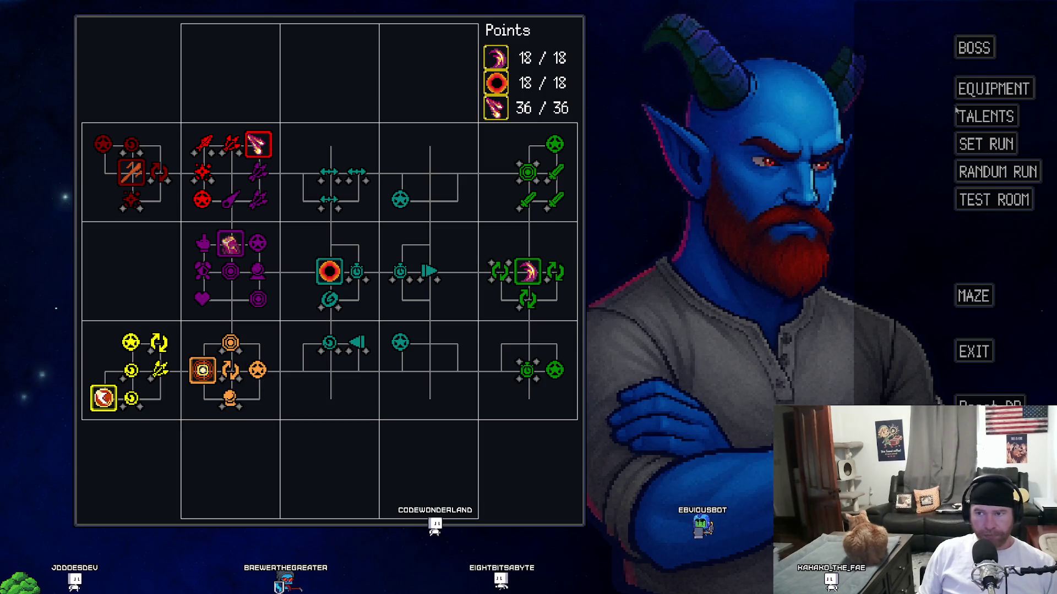
{"action": "left_click", "coordinate": [1007, 87]}
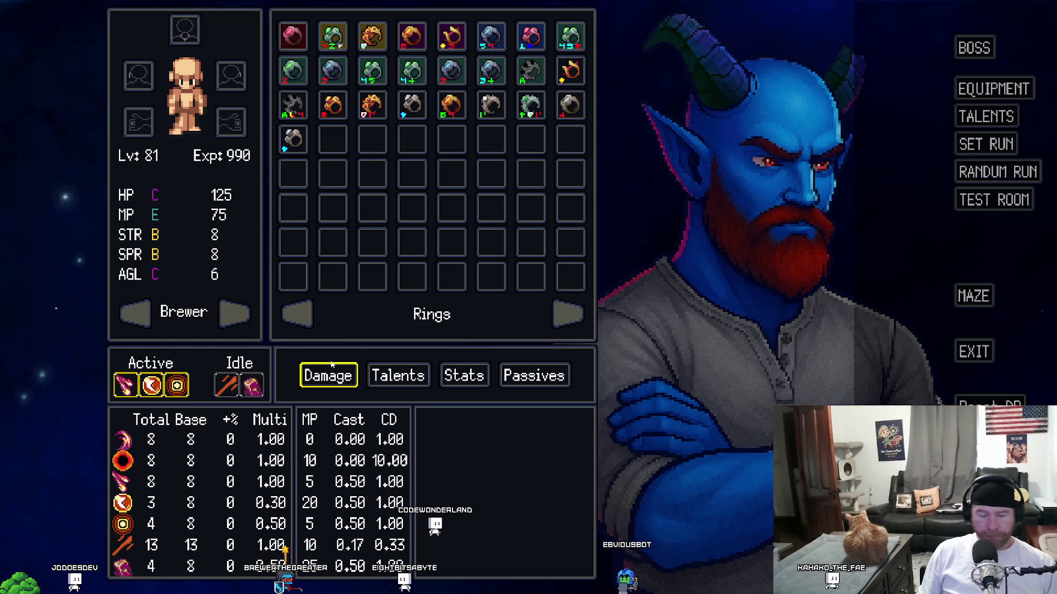
{"action": "left_click", "coordinate": [969, 203]}
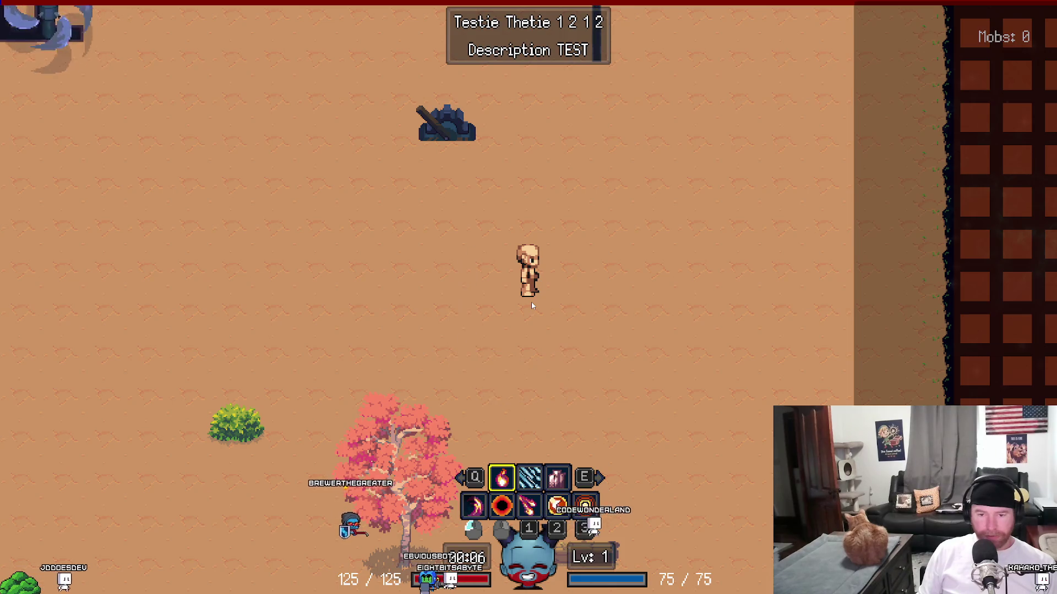
Step: Quit the test-room run and exit the game back to the code
{"action": "key", "text": "Escape"}
{"action": "left_click", "coordinate": [487, 341]}
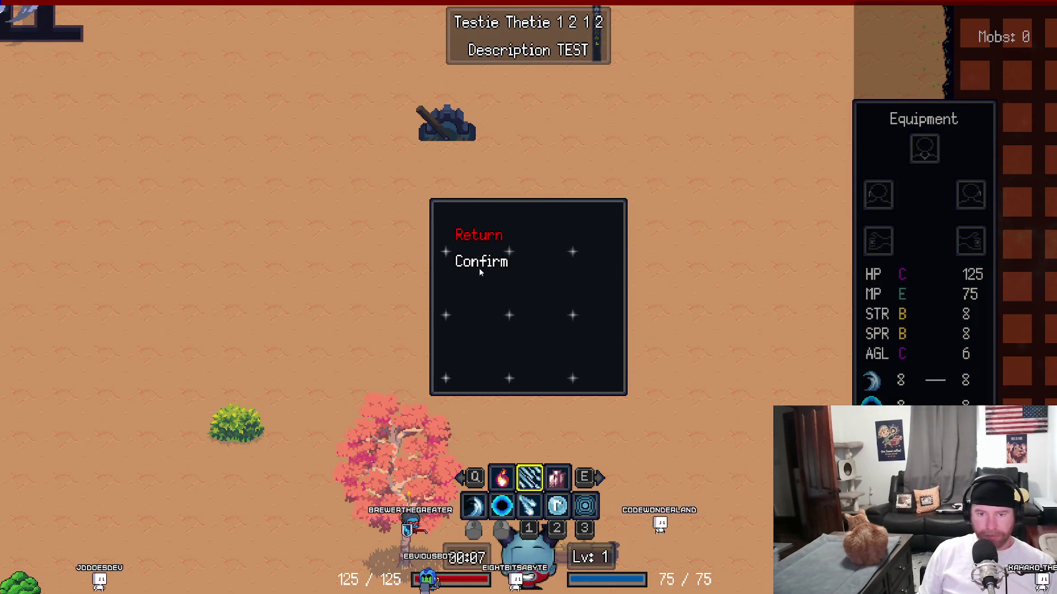
{"action": "left_click", "coordinate": [480, 260]}
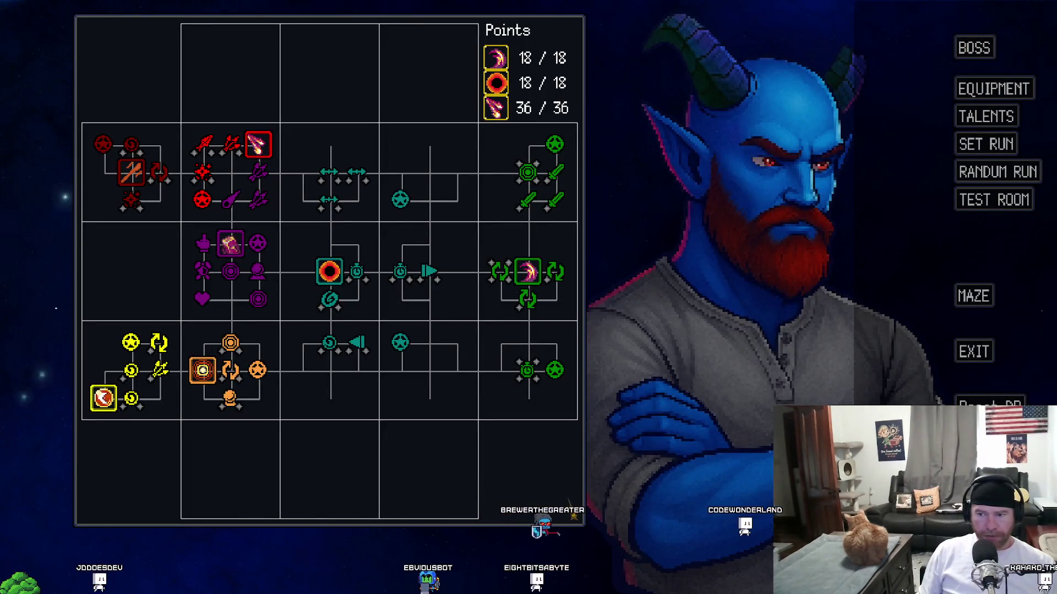
{"action": "left_click", "coordinate": [967, 348]}
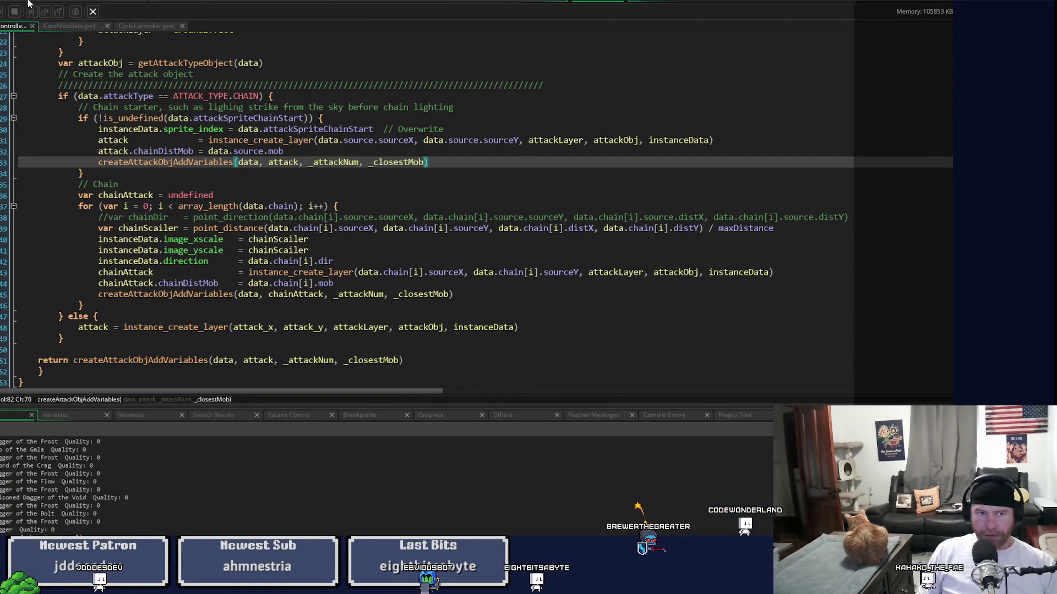
Step: Rebuild and run the game with F5, then quit the opening run to reach the talent tree
{"action": "key", "text": "F5"}
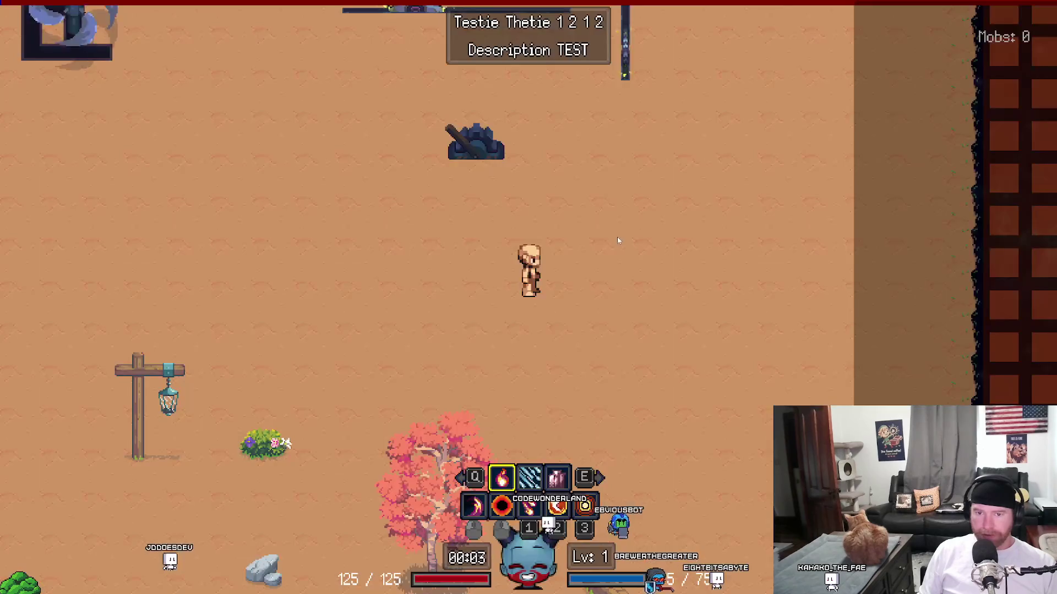
{"action": "key", "text": "Escape"}
{"action": "left_click", "coordinate": [487, 307]}
{"action": "left_click", "coordinate": [484, 259]}
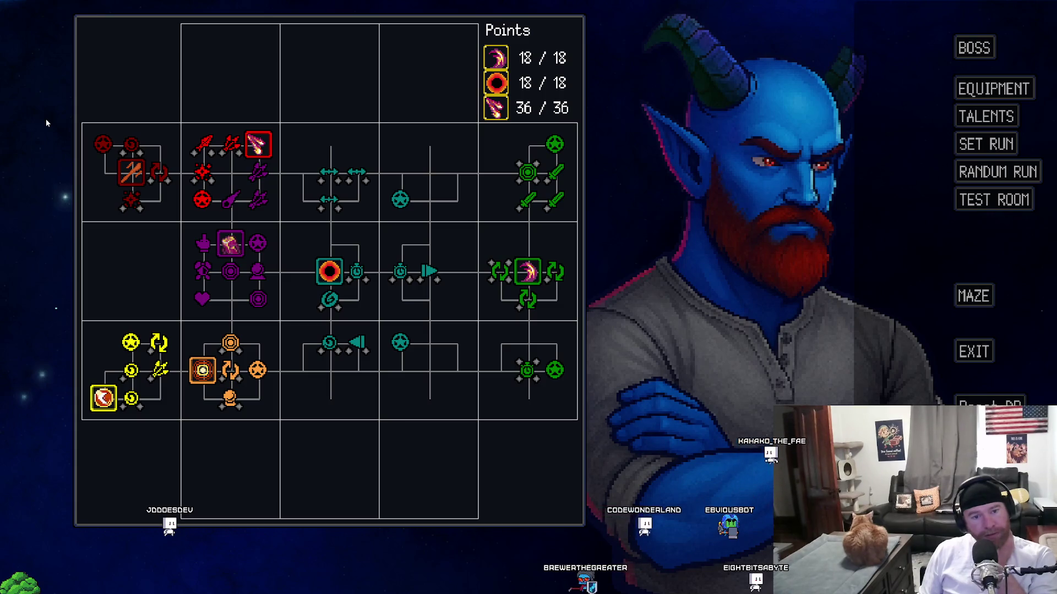
Step: Add and remove a point on Cycle Efficacy, then enter the test room with the 4/18, 27/36 build
{"action": "mouse_move", "coordinate": [560, 374]}
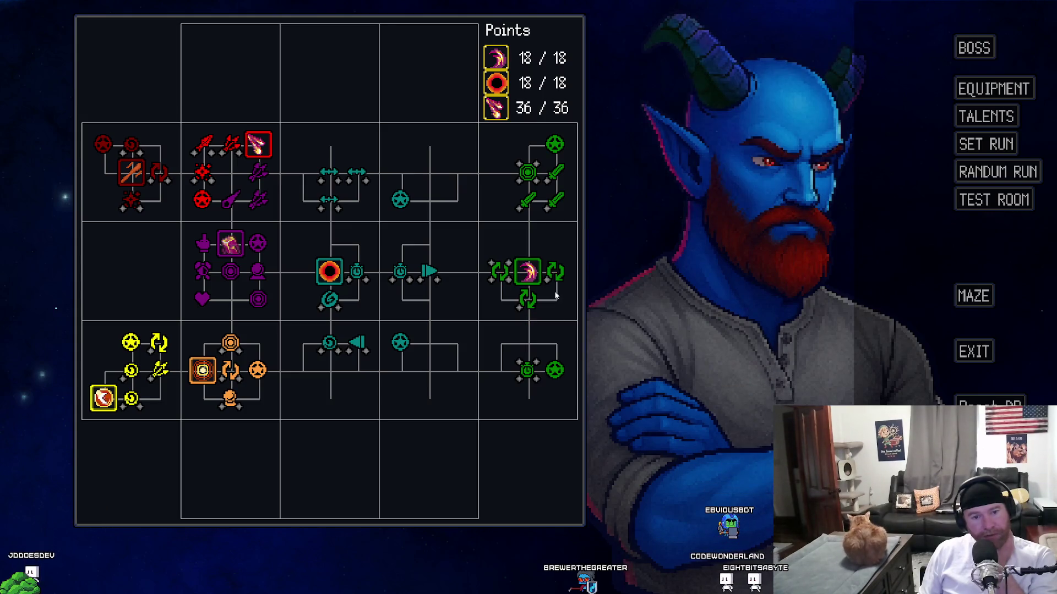
{"action": "mouse_move", "coordinate": [268, 372]}
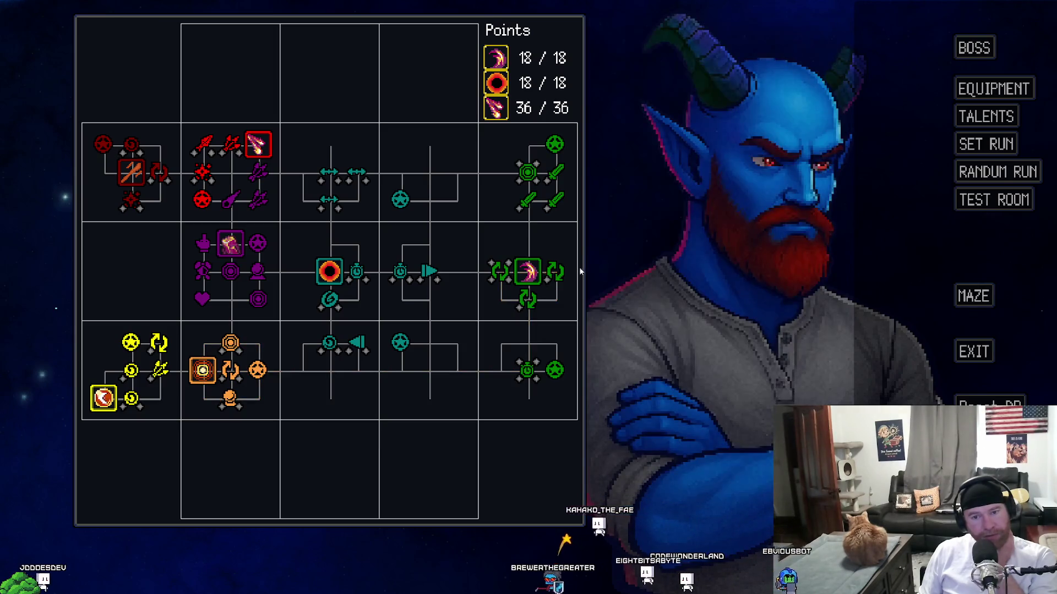
{"action": "left_click", "coordinate": [563, 273]}
{"action": "right_click", "coordinate": [563, 273]}
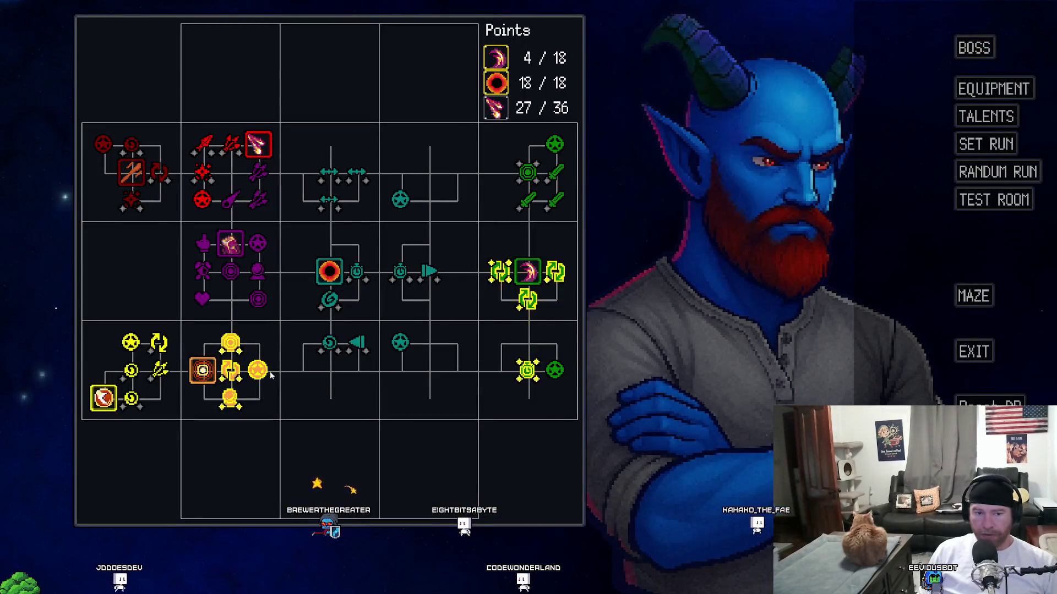
{"action": "mouse_move", "coordinate": [264, 376]}
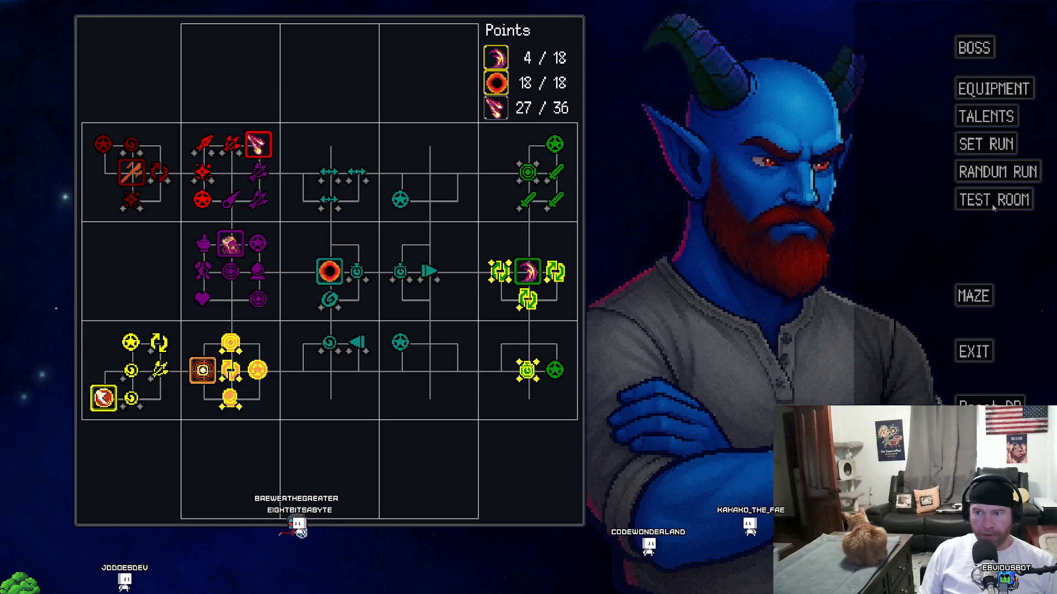
{"action": "left_click", "coordinate": [992, 204]}
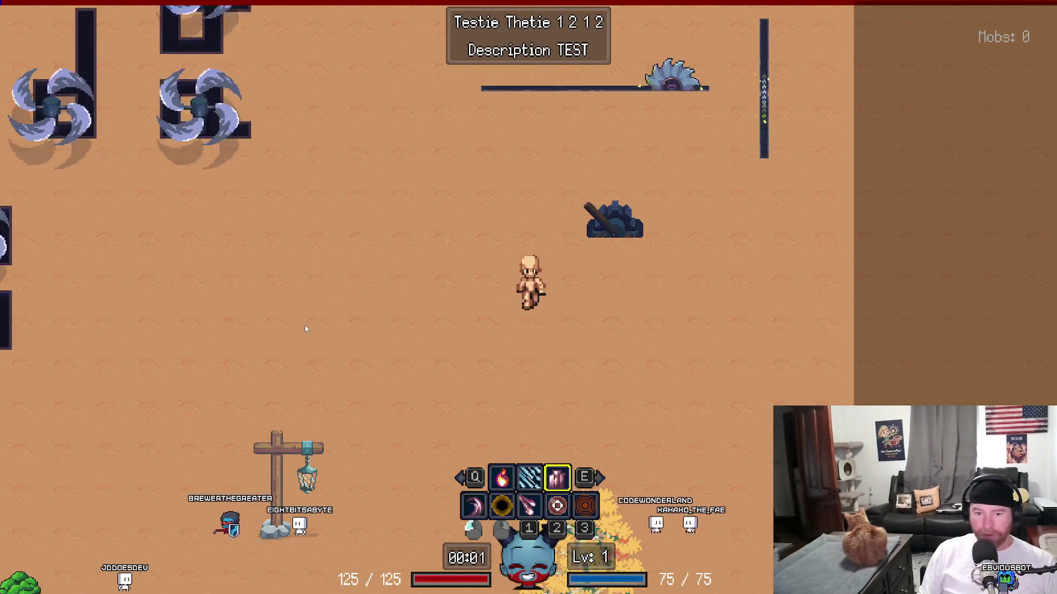
Step: Walk around the test room, cast a fireball and switch to ice, then quit the run
{"action": "key", "text": "s"}
{"action": "key", "text": "d"}
{"action": "key", "text": "q"}
{"action": "key", "text": "q"}
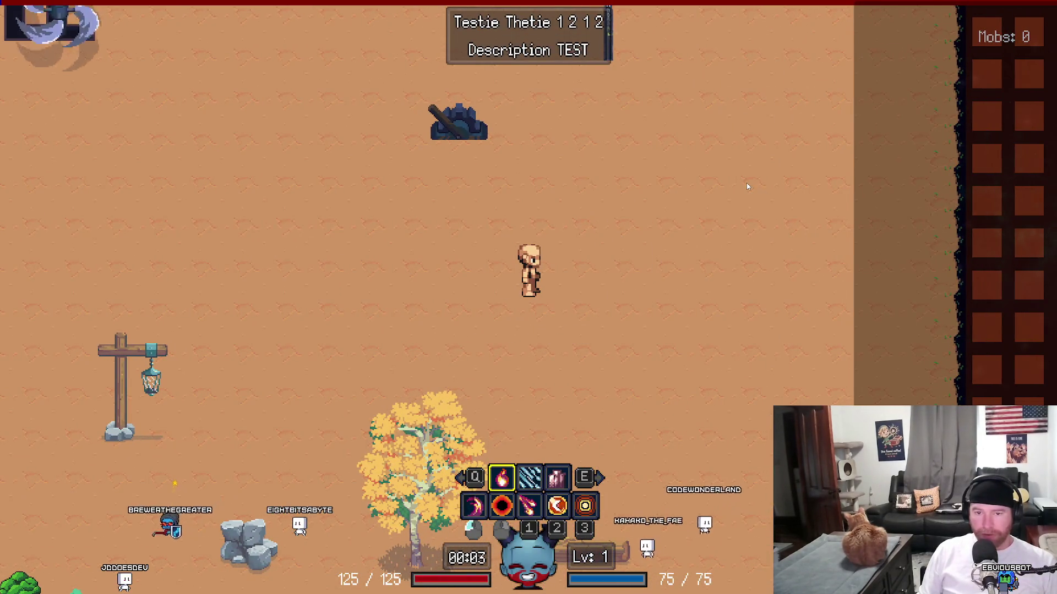
{"action": "left_click", "coordinate": [746, 182]}
{"action": "key", "text": "e"}
{"action": "key", "text": "Escape"}
{"action": "left_click", "coordinate": [495, 340]}
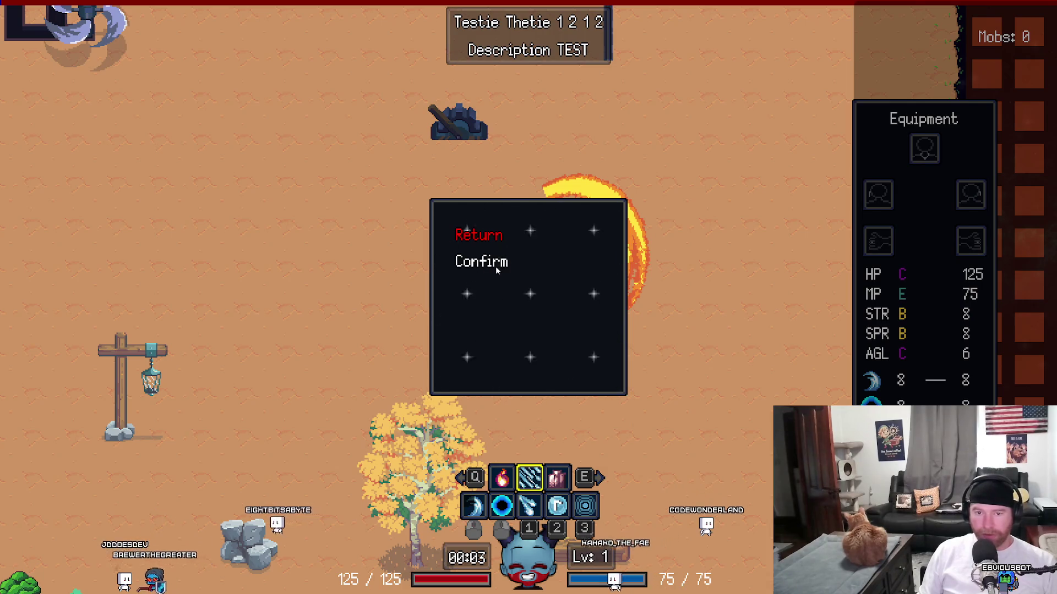
{"action": "left_click", "coordinate": [496, 265]}
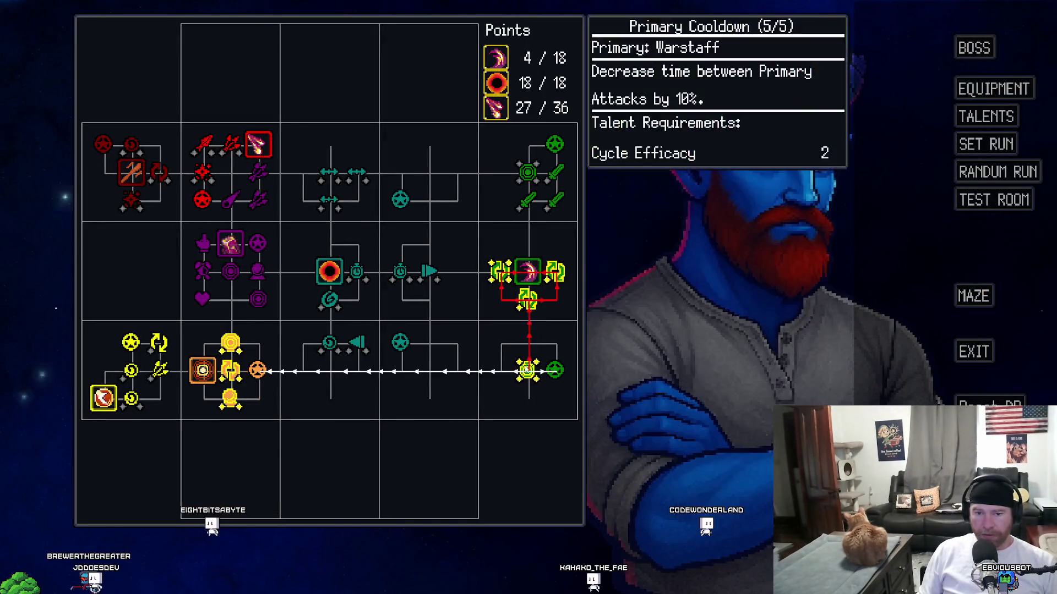
Step: Start another run, cast the ring pulse and cycle through elements, then quit again
{"action": "key", "text": "Escape"}
{"action": "key", "text": "s"}
{"action": "key", "text": "e"}
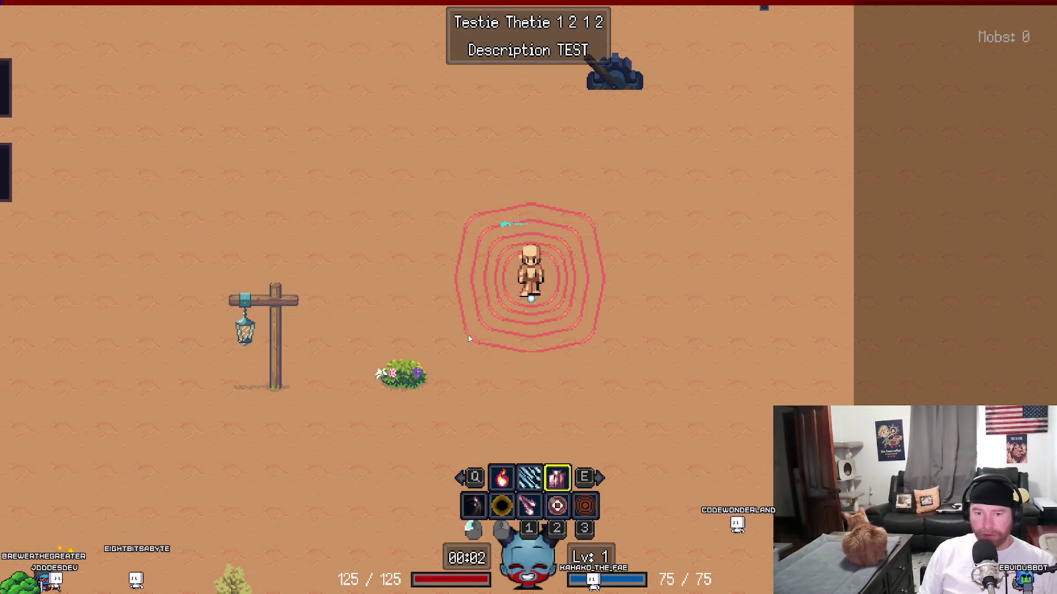
{"action": "key", "text": "e"}
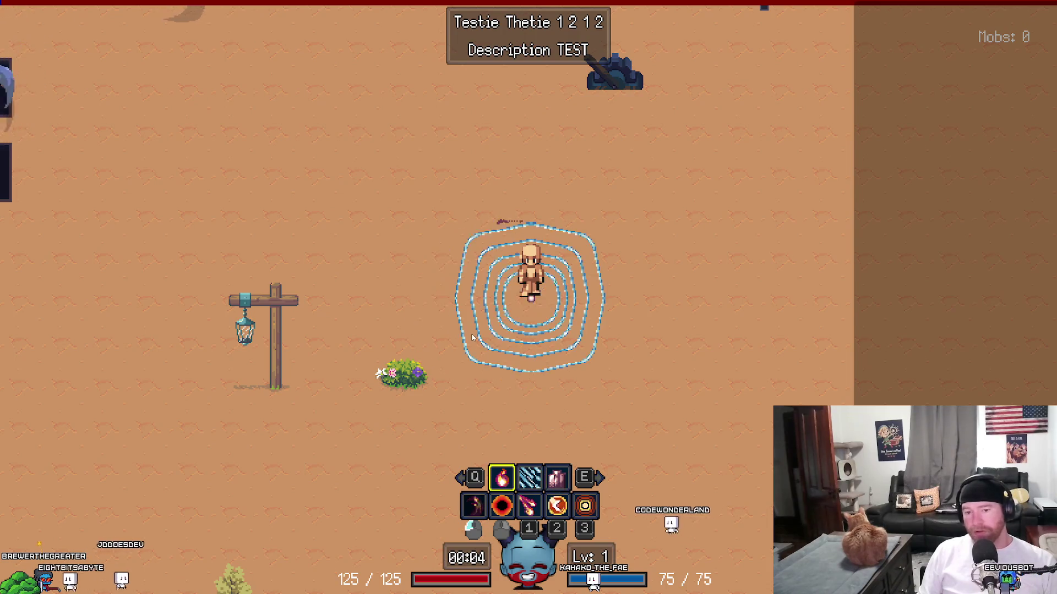
{"action": "key", "text": "e"}
{"action": "key", "text": "e"}
{"action": "key", "text": "e"}
{"action": "key", "text": "Escape"}
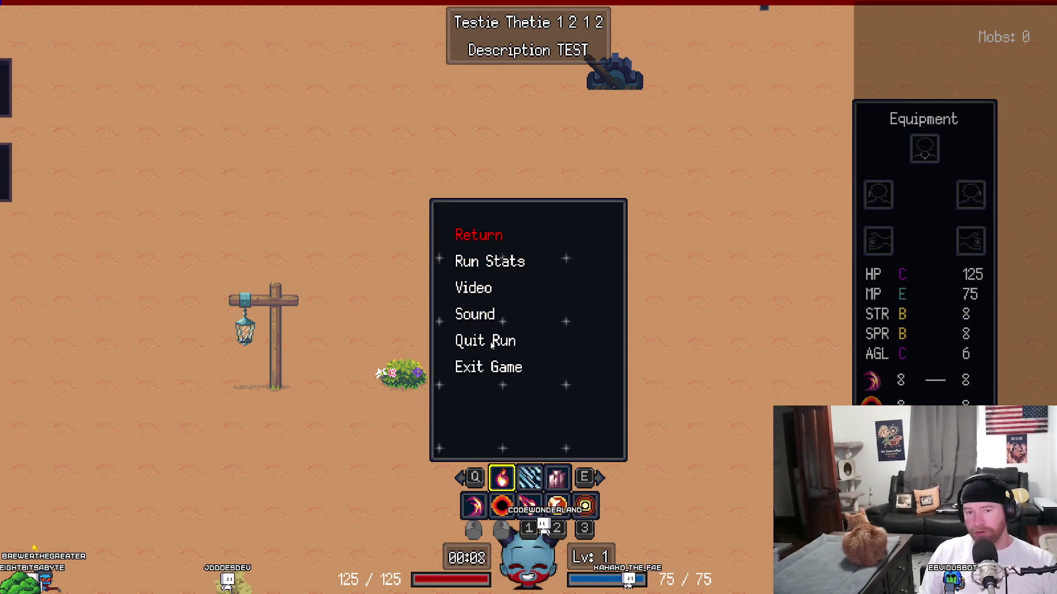
{"action": "left_click", "coordinate": [513, 342]}
{"action": "left_click", "coordinate": [496, 265]}
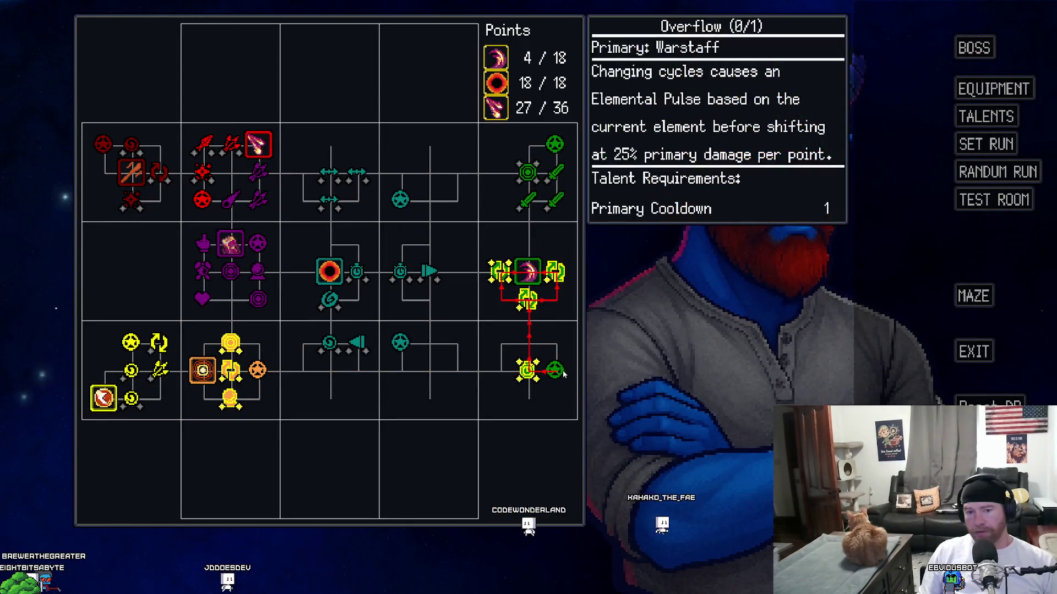
Step: Run two more short test-room sessions, casting a fire attack to the right in the second
{"action": "left_click", "coordinate": [989, 204]}
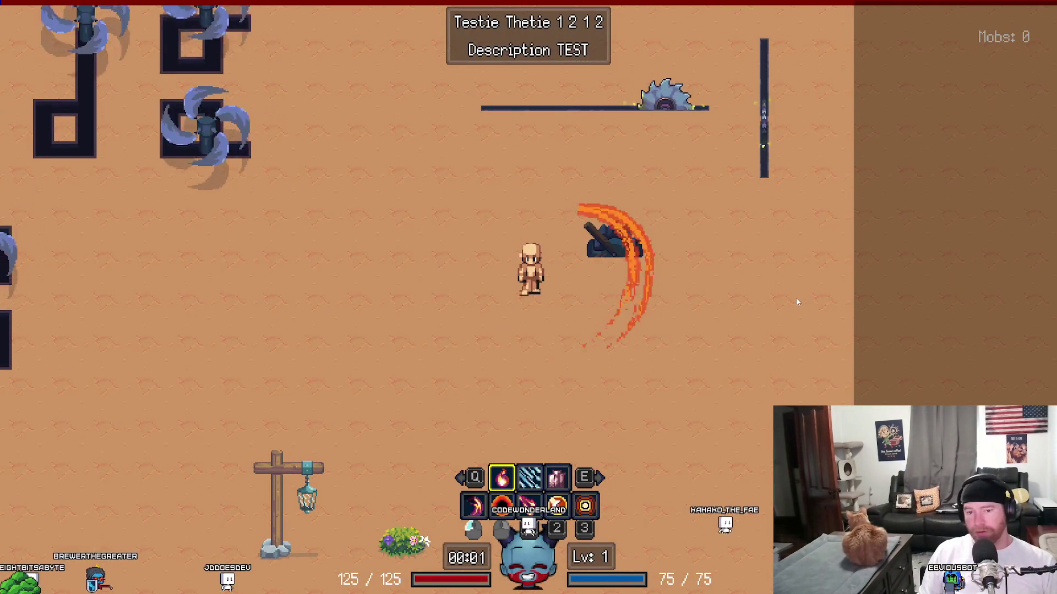
{"action": "key", "text": "Escape"}
{"action": "left_click", "coordinate": [510, 342]}
{"action": "left_click", "coordinate": [484, 261]}
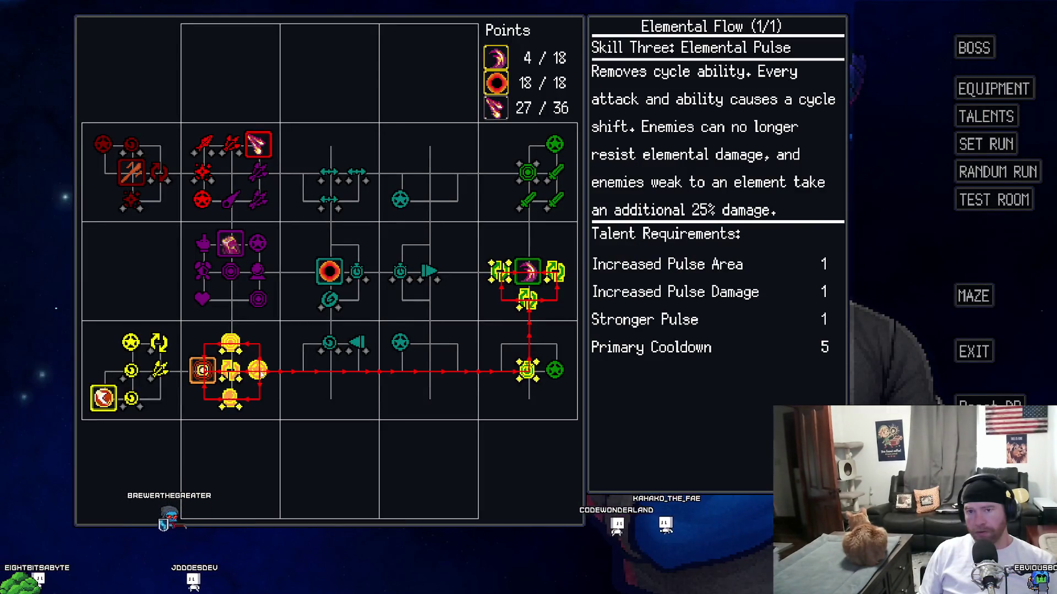
{"action": "left_click", "coordinate": [1001, 206]}
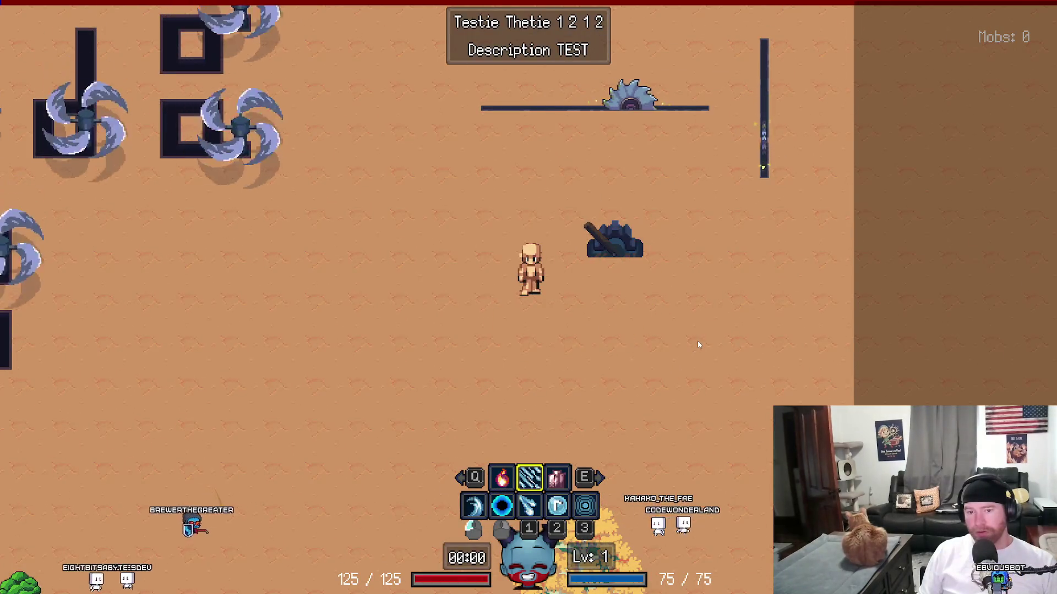
{"action": "left_click", "coordinate": [688, 343]}
{"action": "key", "text": "Escape"}
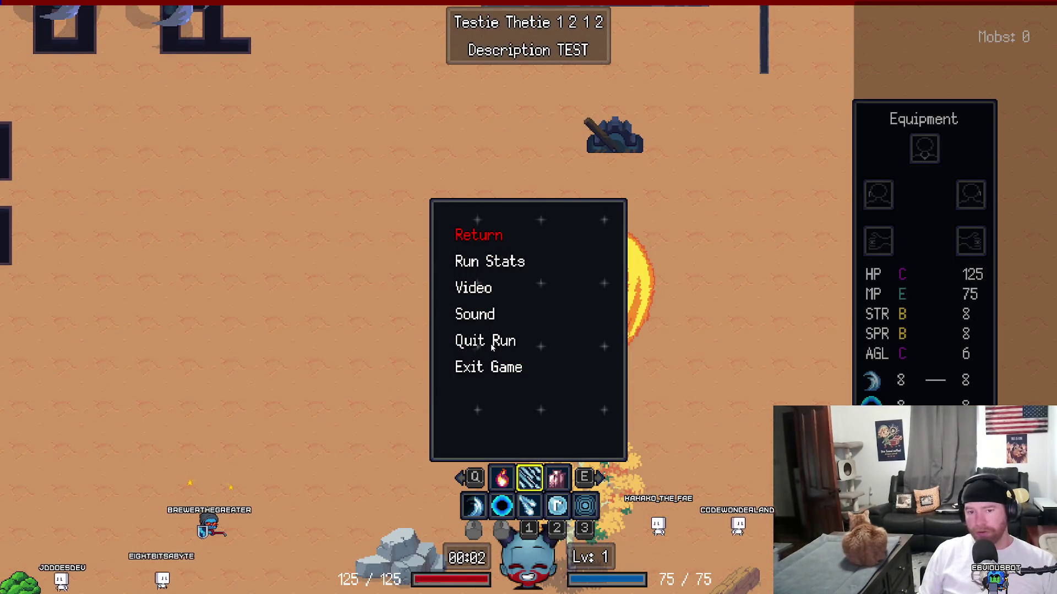
{"action": "left_click", "coordinate": [492, 345]}
{"action": "left_click", "coordinate": [483, 264]}
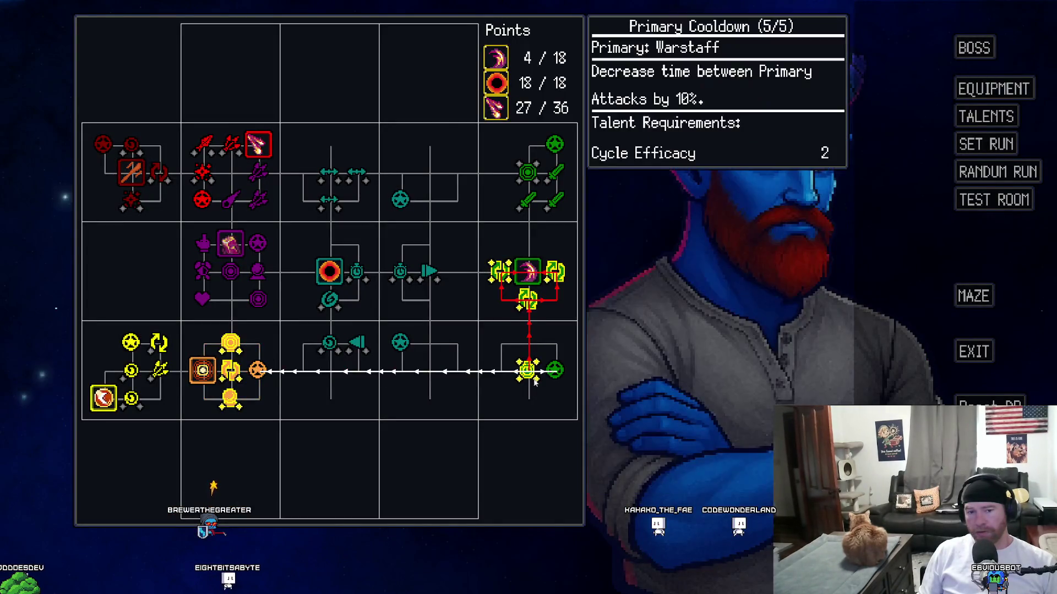
Step: In a final run, cast alternating fire and ice crescents, then exit the game
{"action": "left_click", "coordinate": [980, 208]}
{"action": "left_click", "coordinate": [830, 335]}
{"action": "left_click", "coordinate": [830, 335]}
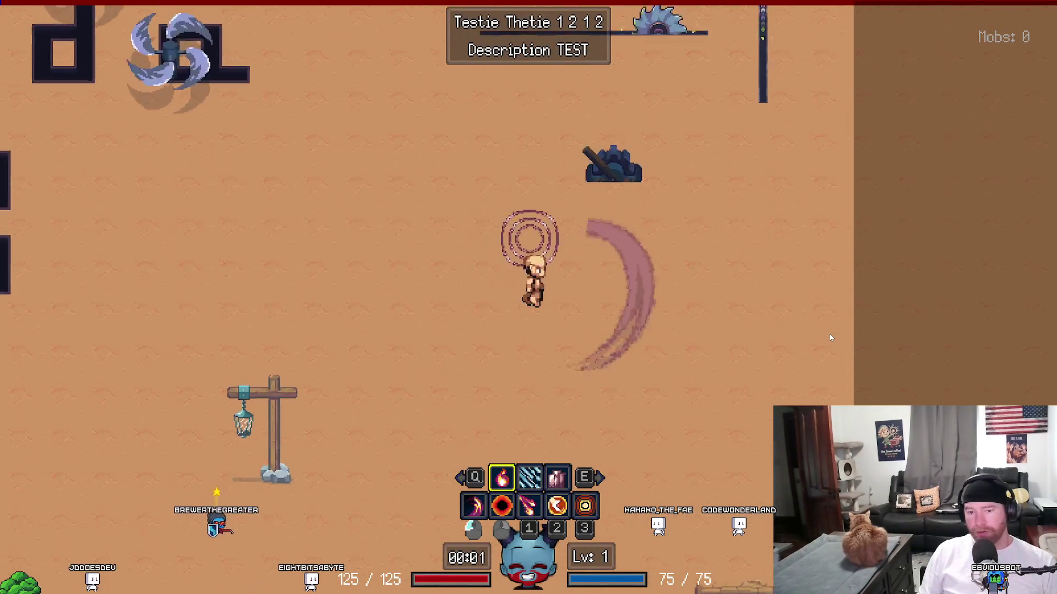
{"action": "left_click", "coordinate": [830, 338]}
{"action": "left_click", "coordinate": [830, 338]}
{"action": "key", "text": "Escape"}
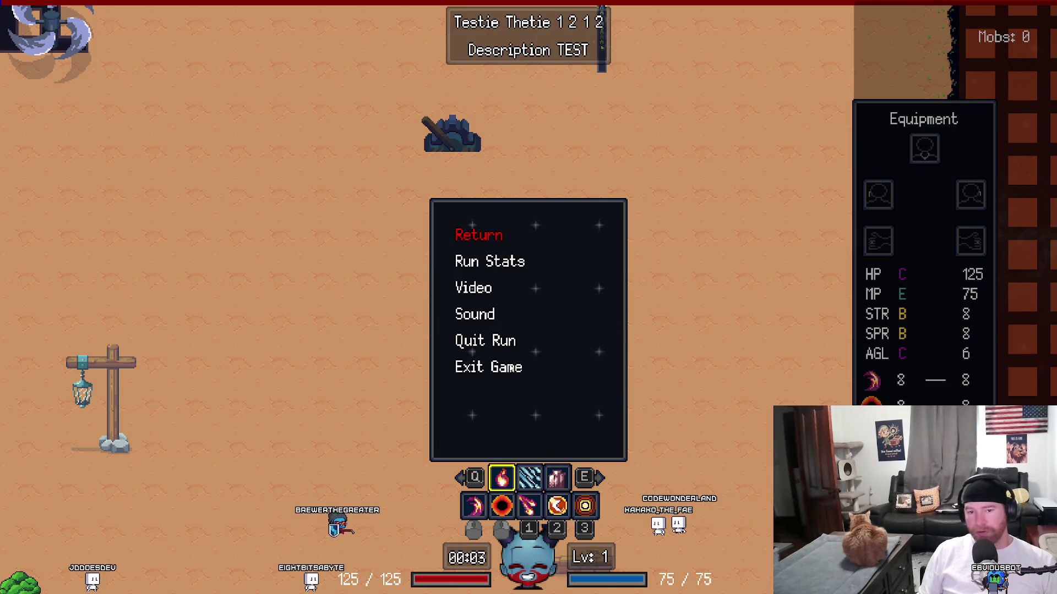
{"action": "left_click", "coordinate": [510, 363]}
{"action": "left_click", "coordinate": [484, 261]}
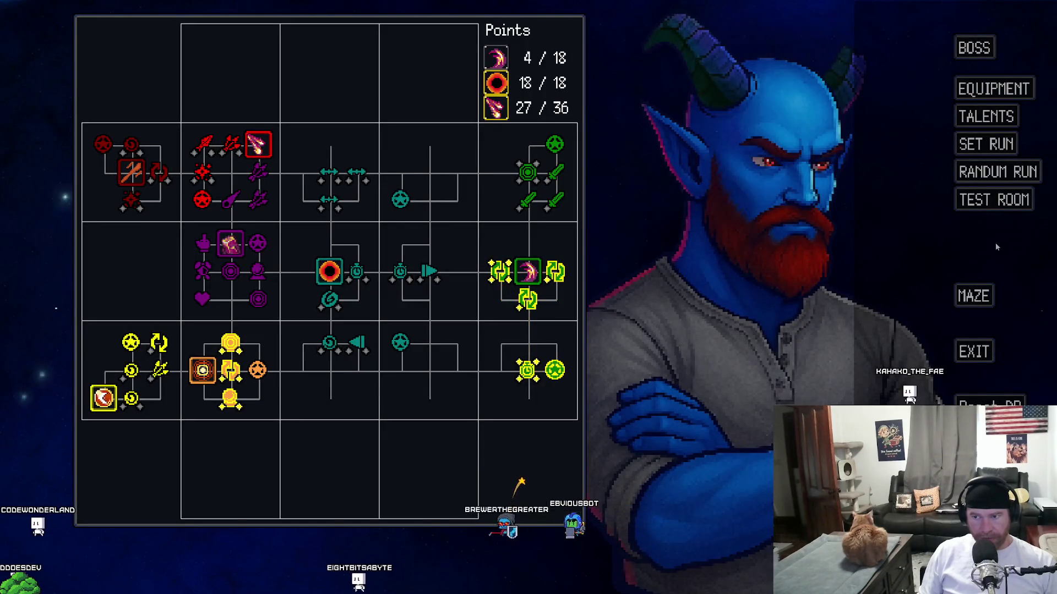
Step: Load the test room with the yellow talent build, starting at full 125 HP and 75 MP
{"action": "left_click", "coordinate": [997, 200]}
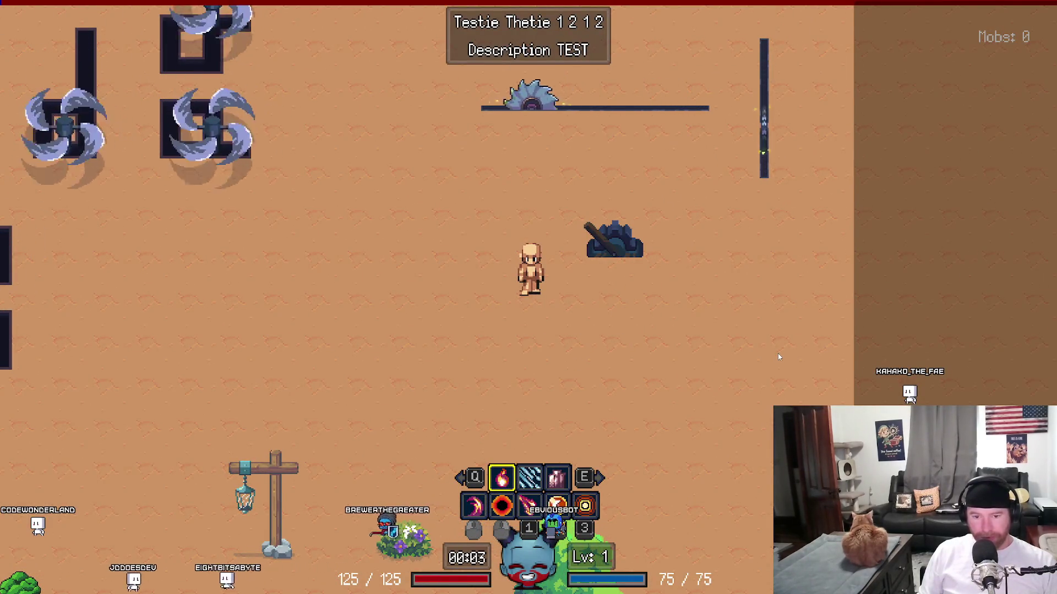
Step: Teleport through the portals, cast a fire crescent, area pulse and orange magic circle, then quit the run
{"action": "left_click", "coordinate": [778, 356]}
{"action": "left_click", "coordinate": [669, 368]}
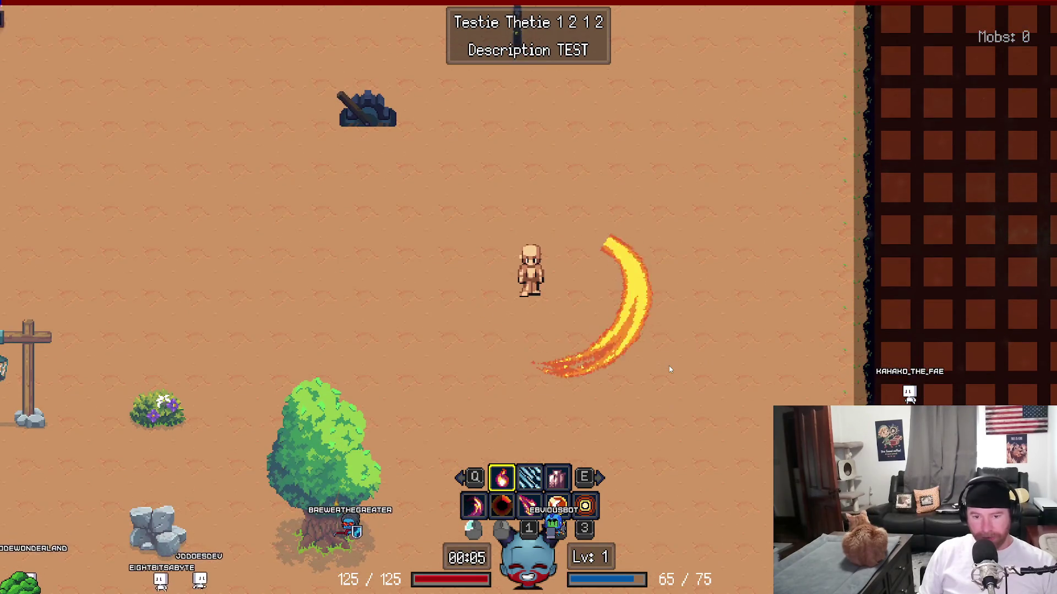
{"action": "key", "text": "3"}
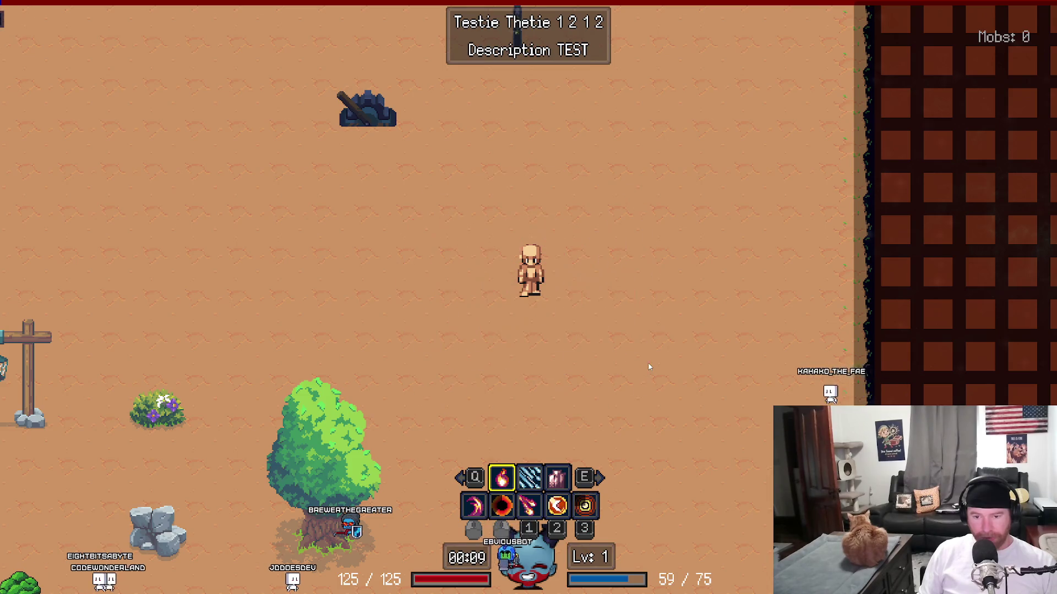
{"action": "key", "text": "2"}
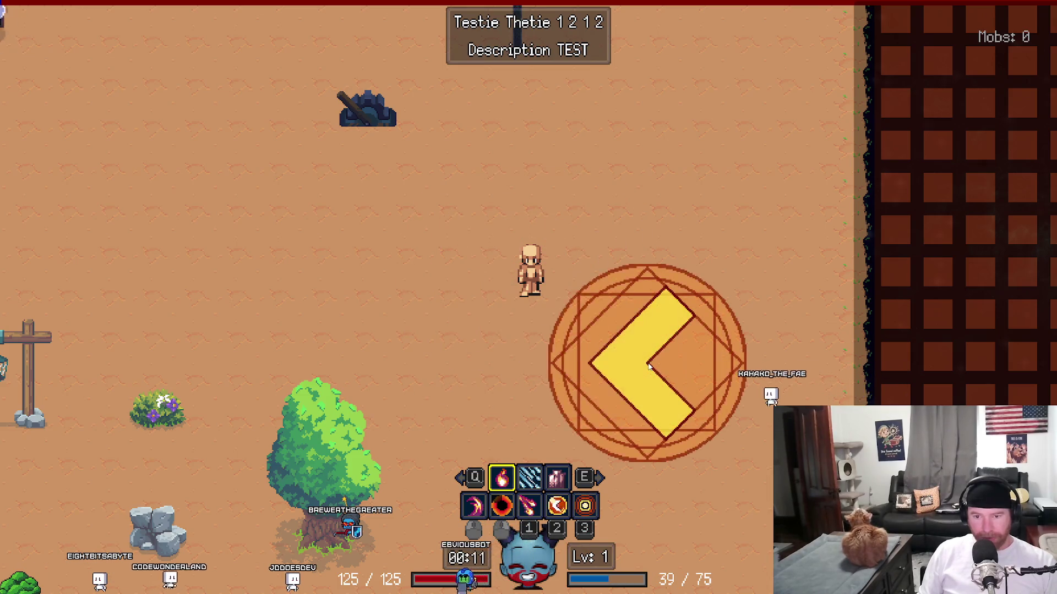
{"action": "key", "text": "Escape"}
{"action": "key", "text": "Down"}
{"action": "key", "text": "Down"}
{"action": "key", "text": "Down"}
{"action": "key", "text": "Return"}
{"action": "key", "text": "Down"}
{"action": "key", "text": "Return"}
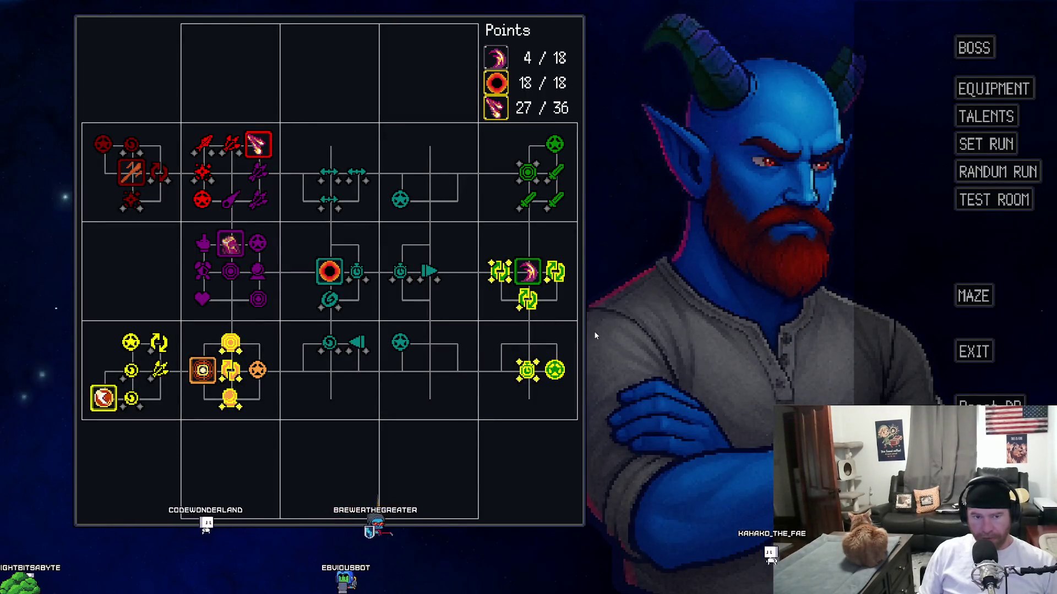
Step: Start a new test-room run, switch to ice and swing a slash attack to the right
{"action": "mouse_move", "coordinate": [565, 376]}
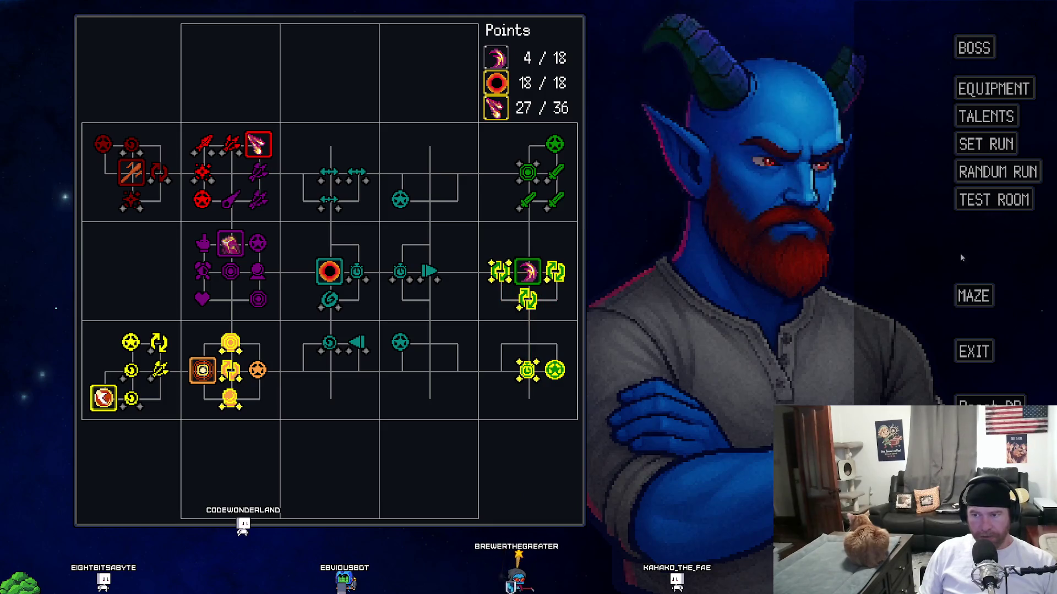
{"action": "left_click", "coordinate": [990, 200]}
{"action": "key", "text": "e"}
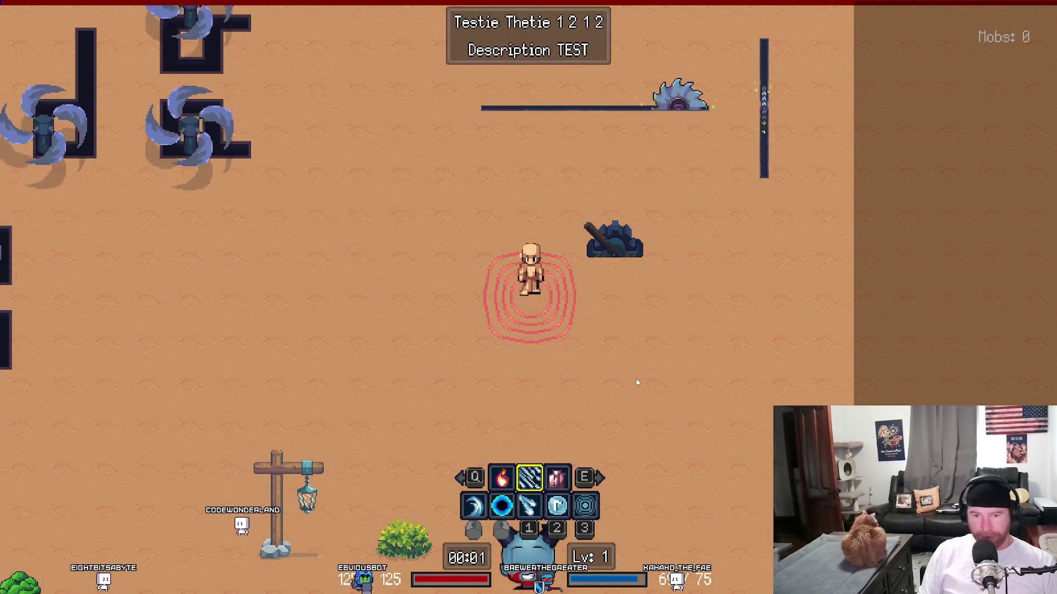
{"action": "key", "text": "s"}
{"action": "key", "text": "d"}
{"action": "key", "text": "e"}
{"action": "left_click", "coordinate": [636, 379]}
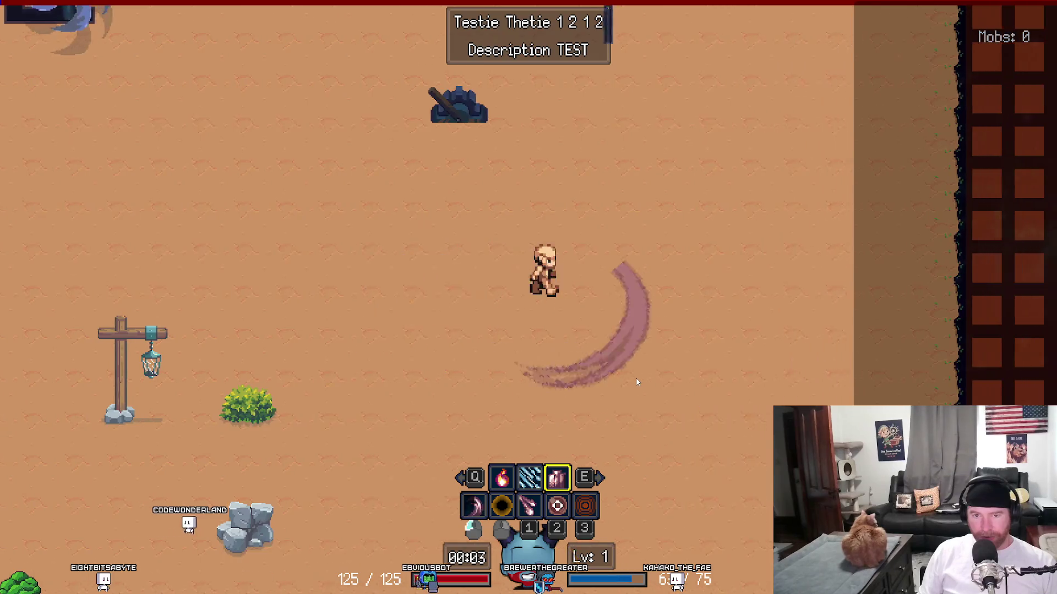
Step: Cycle through fire, ice and purple attack elements while walking left, then pause the run
{"action": "key", "text": "a"}
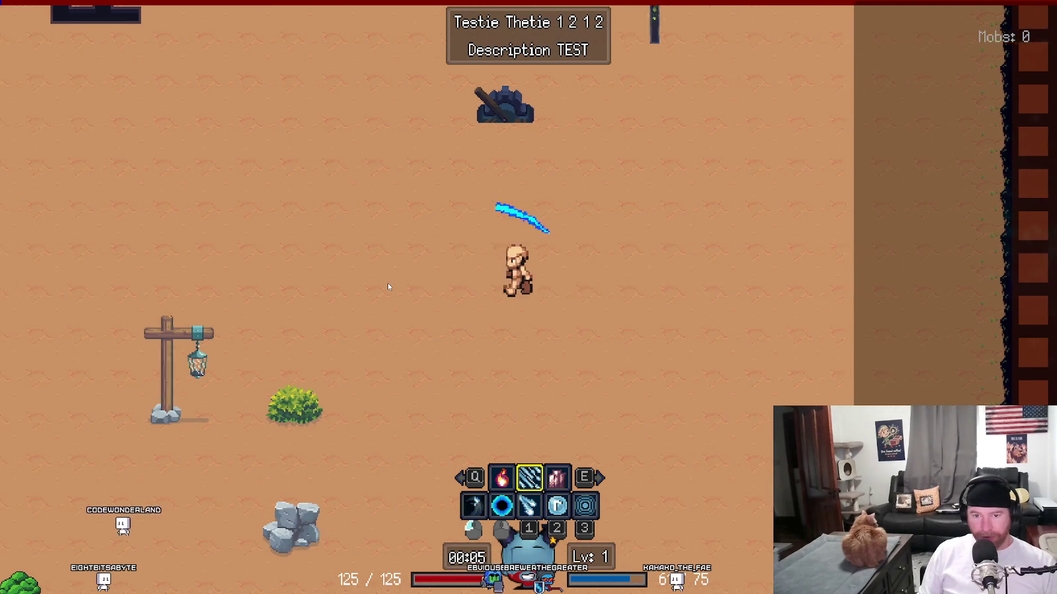
{"action": "key", "text": "a"}
{"action": "key", "text": "q"}
{"action": "key", "text": "q"}
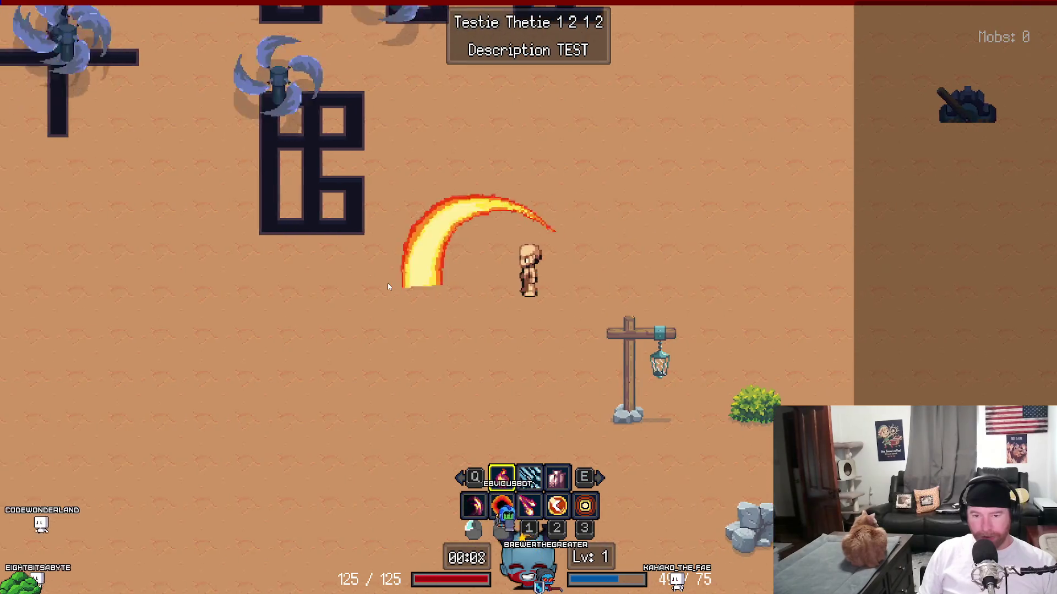
{"action": "key", "text": "s"}
{"action": "key", "text": "e"}
{"action": "key", "text": "a"}
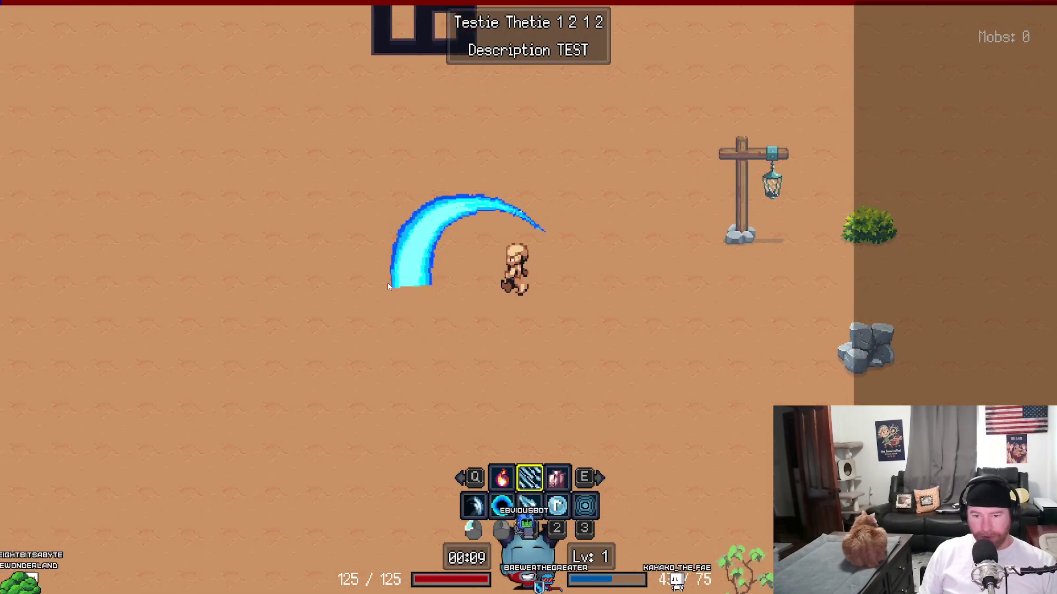
{"action": "key", "text": "e"}
{"action": "key", "text": "a"}
{"action": "key", "text": "Escape"}
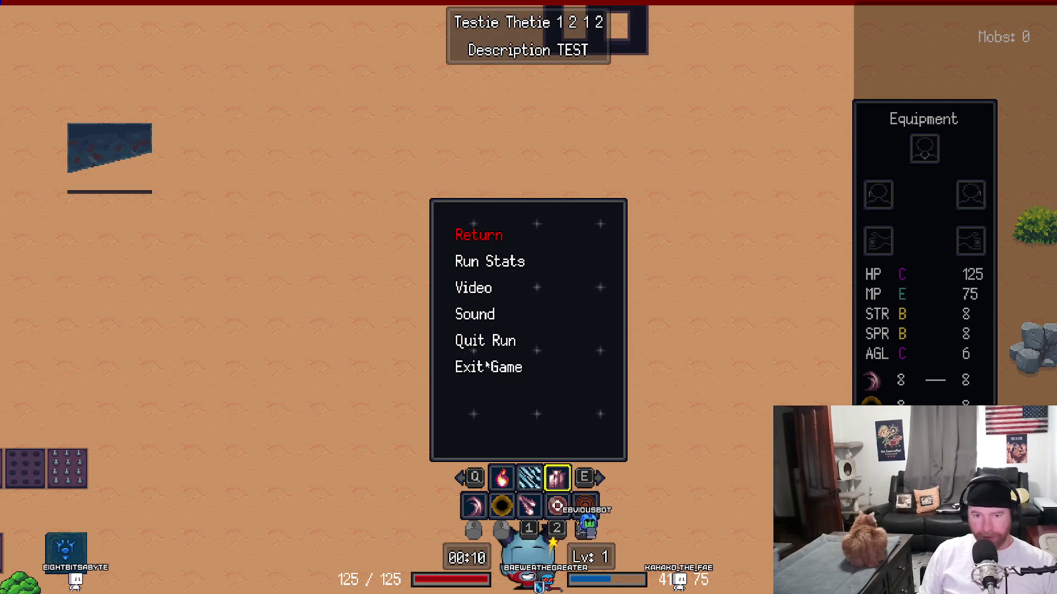
Step: Quit to the talent hub, start a new run and test the fire slash while walking
{"action": "left_click", "coordinate": [497, 346]}
{"action": "left_click", "coordinate": [496, 261]}
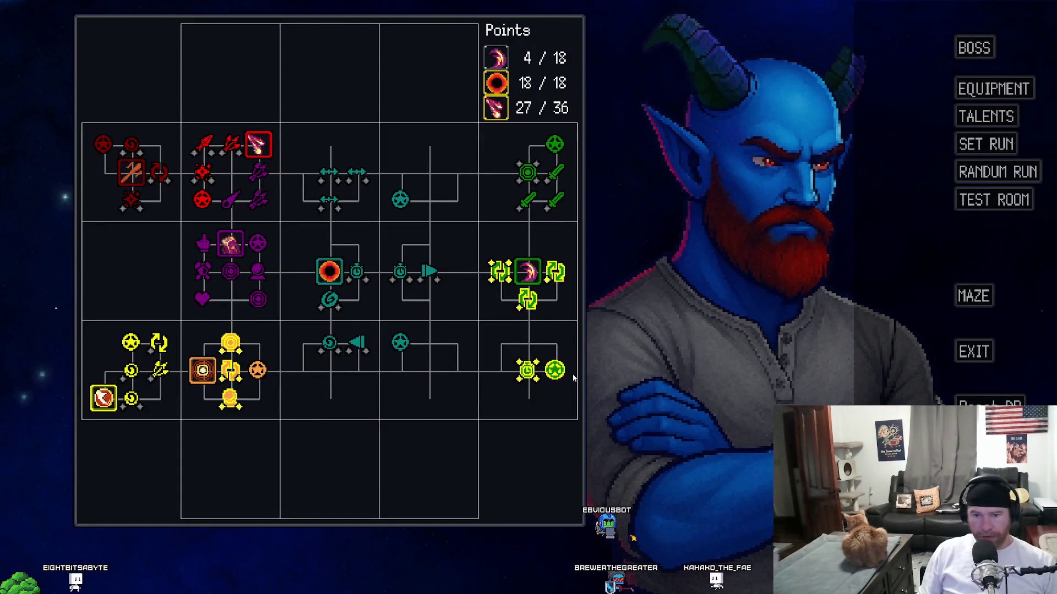
{"action": "left_click", "coordinate": [968, 202]}
{"action": "key", "text": "d"}
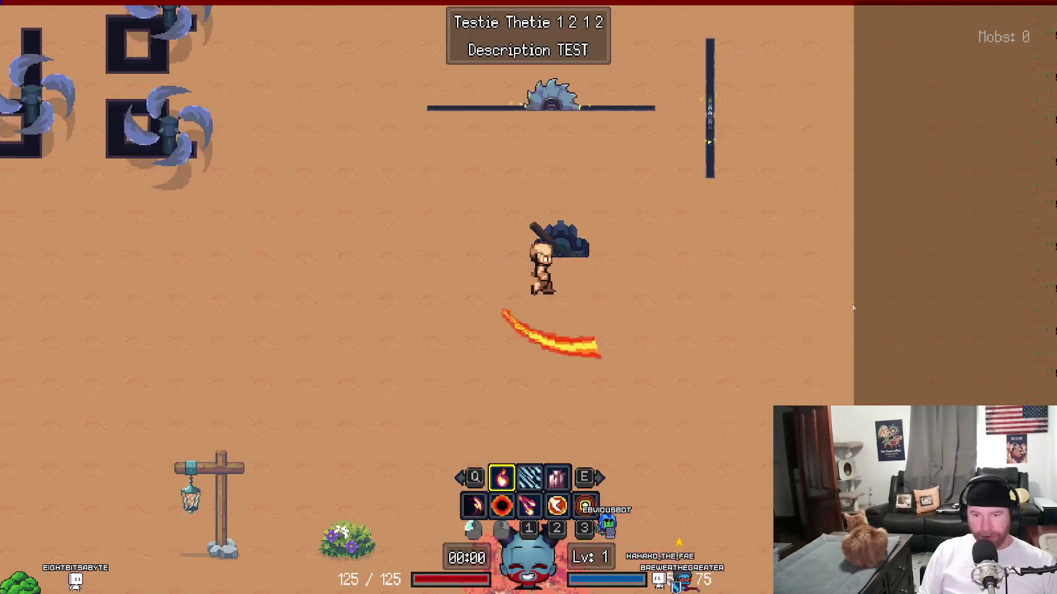
{"action": "key", "text": "s"}
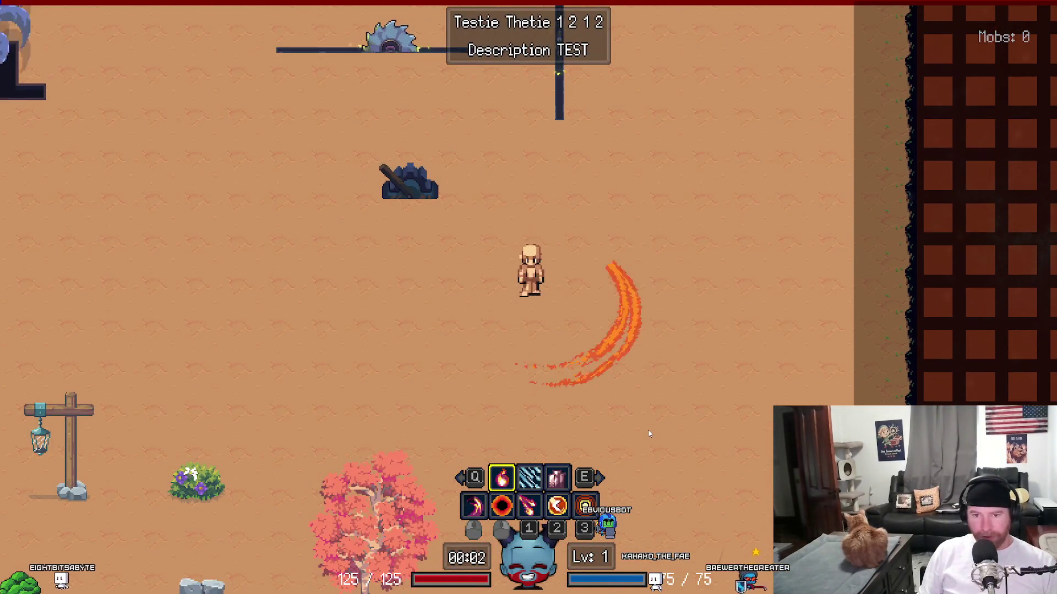
{"action": "key", "text": "d"}
{"action": "key", "text": "a"}
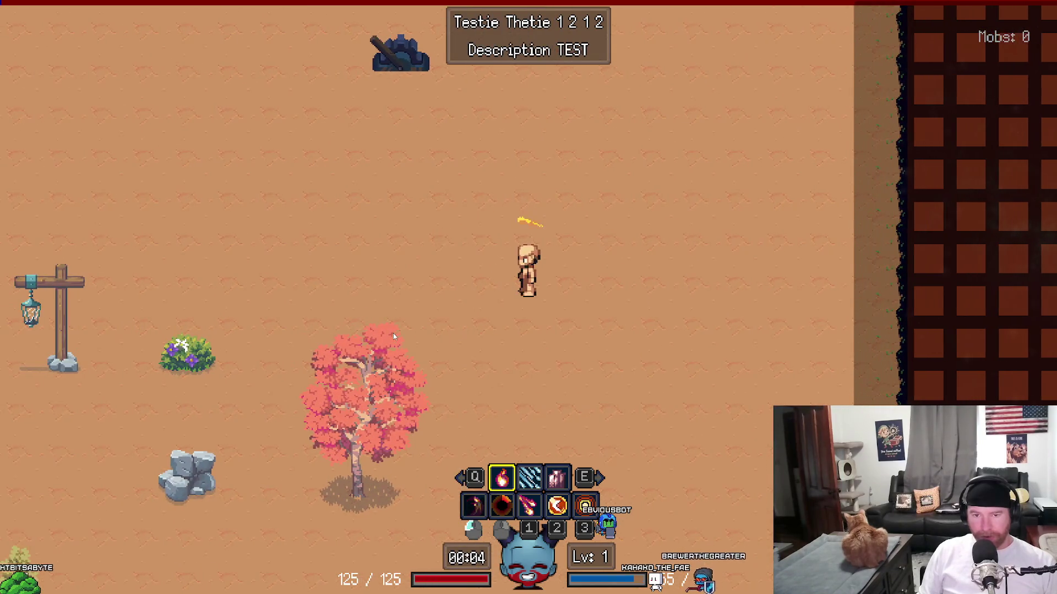
{"action": "key", "text": "Escape"}
Step: Quit that run and start another, switching the attack to fire and then the pink slot
{"action": "key", "text": "Down"}
{"action": "key", "text": "Down"}
{"action": "key", "text": "Down"}
{"action": "key", "text": "Return"}
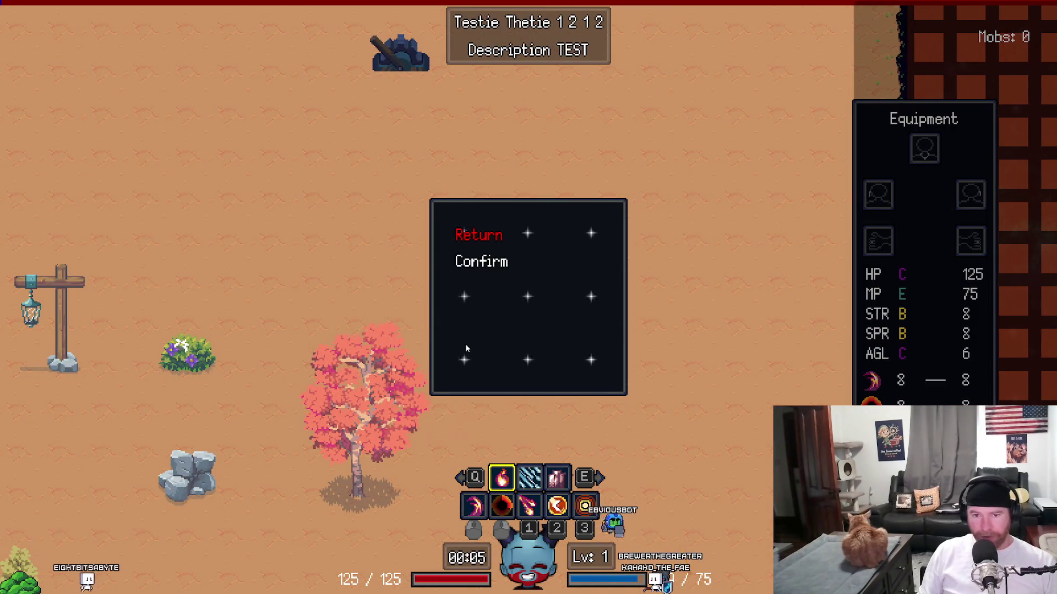
{"action": "key", "text": "Down"}
{"action": "key", "text": "Return"}
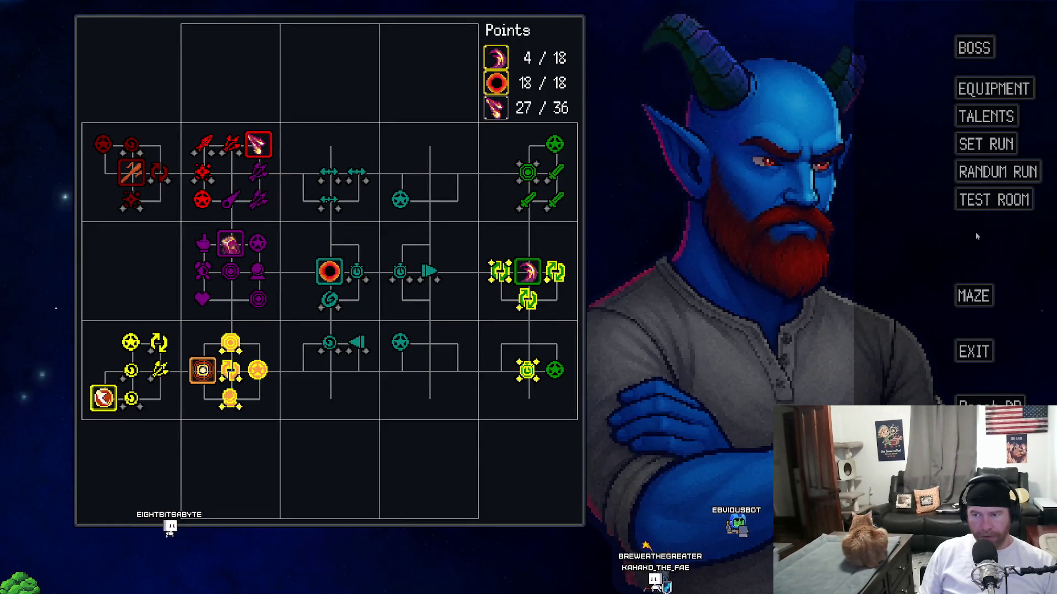
{"action": "left_click", "coordinate": [991, 200]}
{"action": "key", "text": "d"}
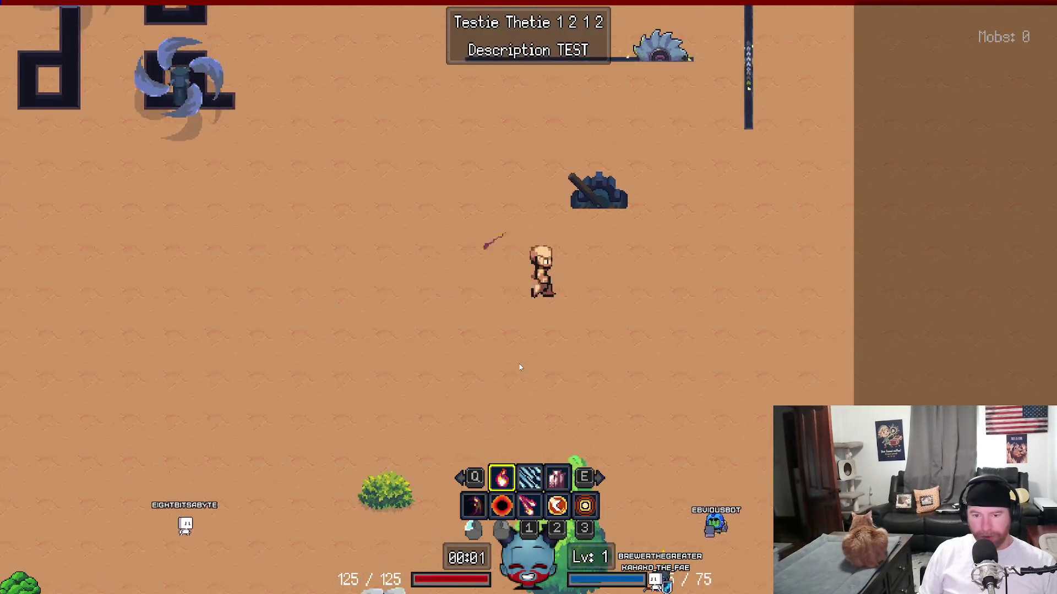
{"action": "key", "text": "q"}
{"action": "key", "text": "q"}
{"action": "key", "text": "e"}
{"action": "key", "text": "e"}
Step: Quit once more, start a final test-room run, and close the game window
{"action": "key", "text": "Escape"}
{"action": "left_click", "coordinate": [476, 344]}
{"action": "key", "text": "Return"}
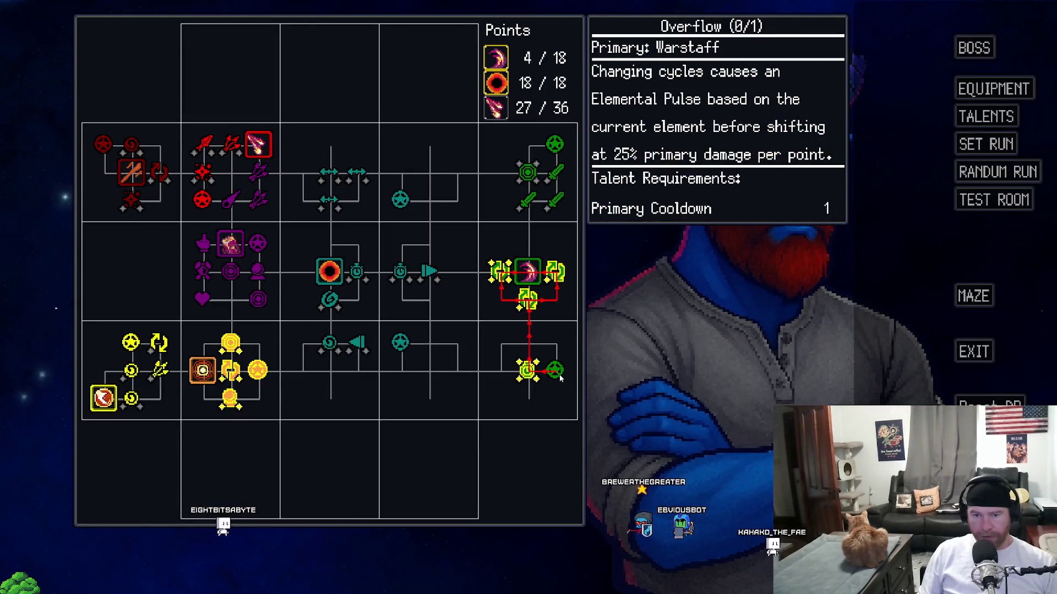
{"action": "left_click", "coordinate": [984, 203]}
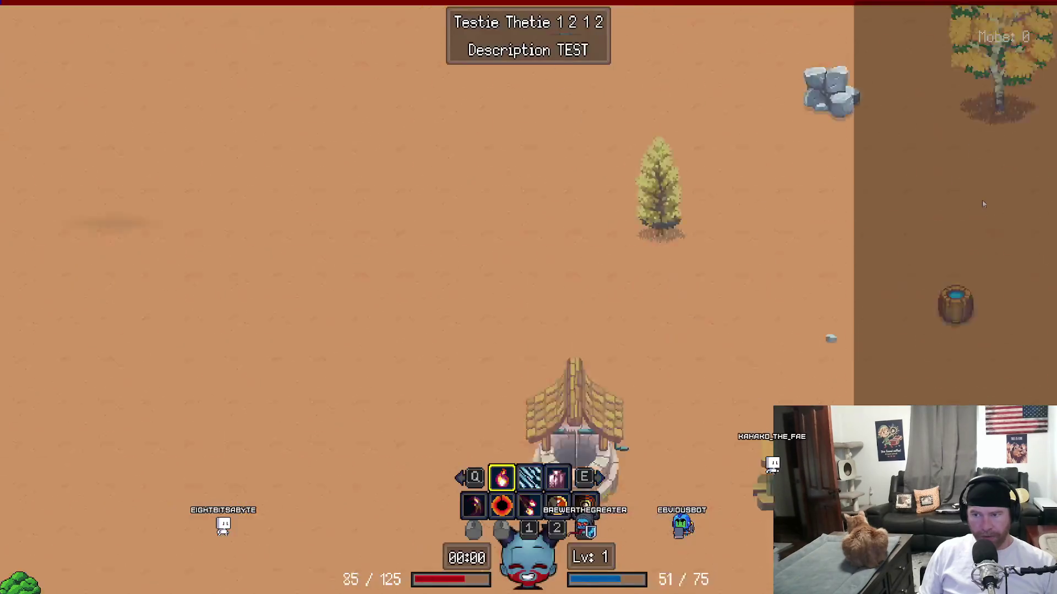
{"action": "key", "text": "s"}
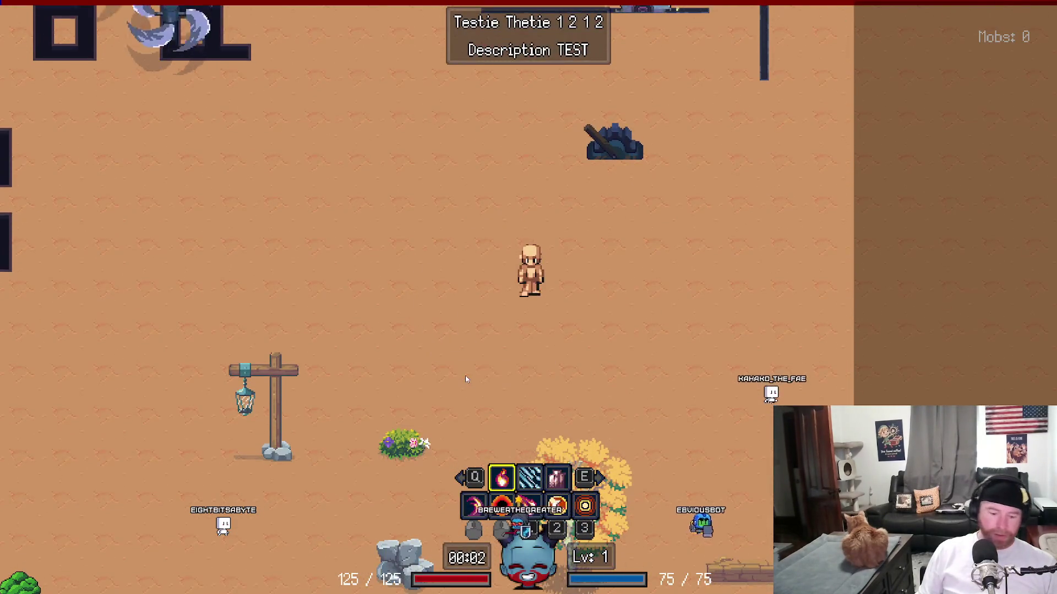
{"action": "key", "text": "Escape"}
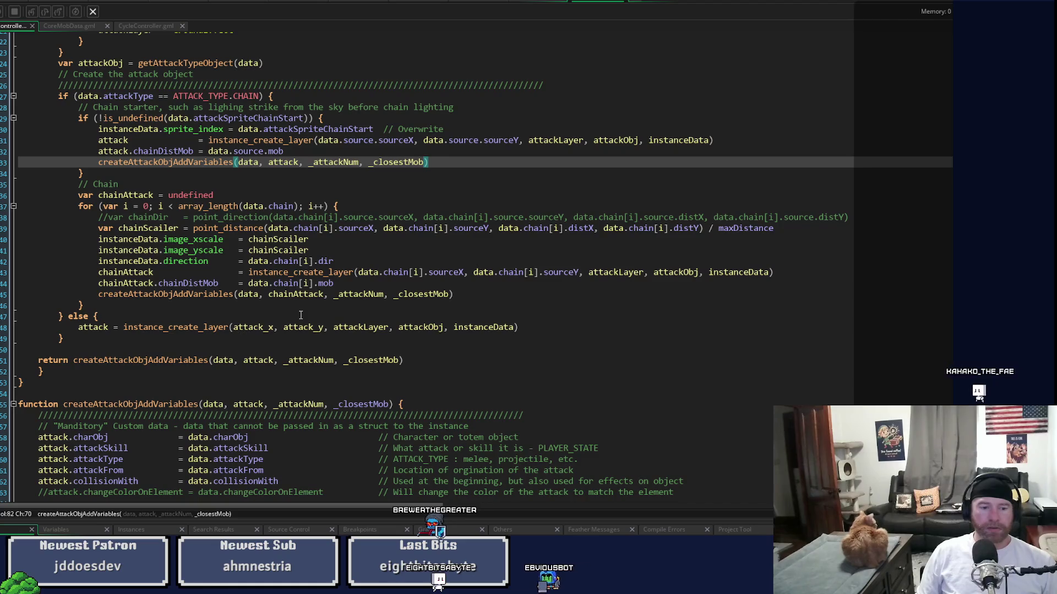
Step: Relaunch the game with F5 after reviewing the createAttackObjAddVariables code
{"action": "key", "text": "F5"}
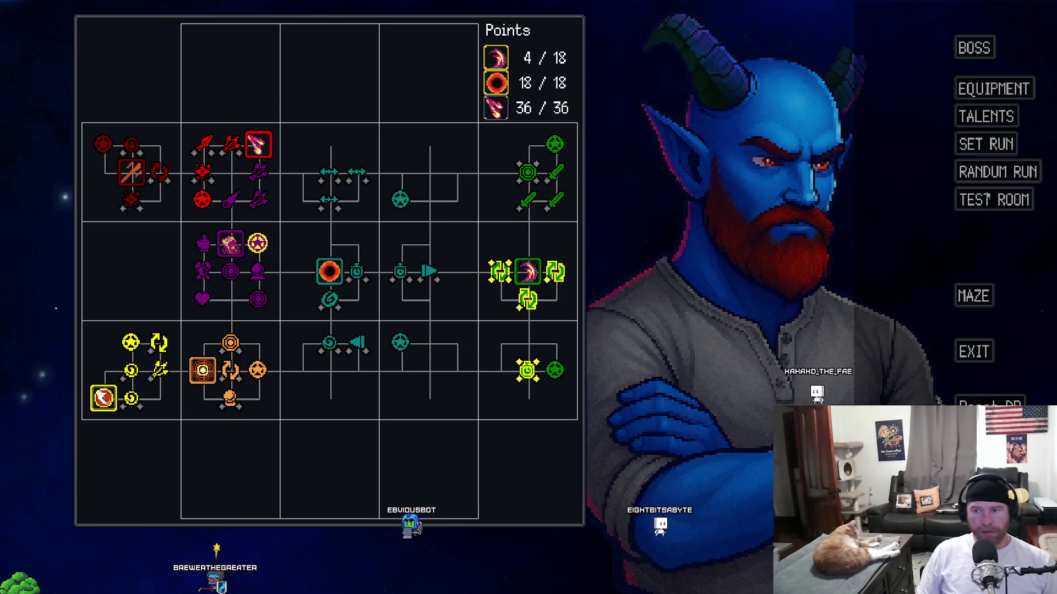
Step: Enter and quit a test run, then swap the pulse ability with the idle purple ability in equipment
{"action": "left_click", "coordinate": [977, 201]}
{"action": "key", "text": "Escape"}
{"action": "left_click", "coordinate": [490, 306]}
{"action": "left_click", "coordinate": [484, 259]}
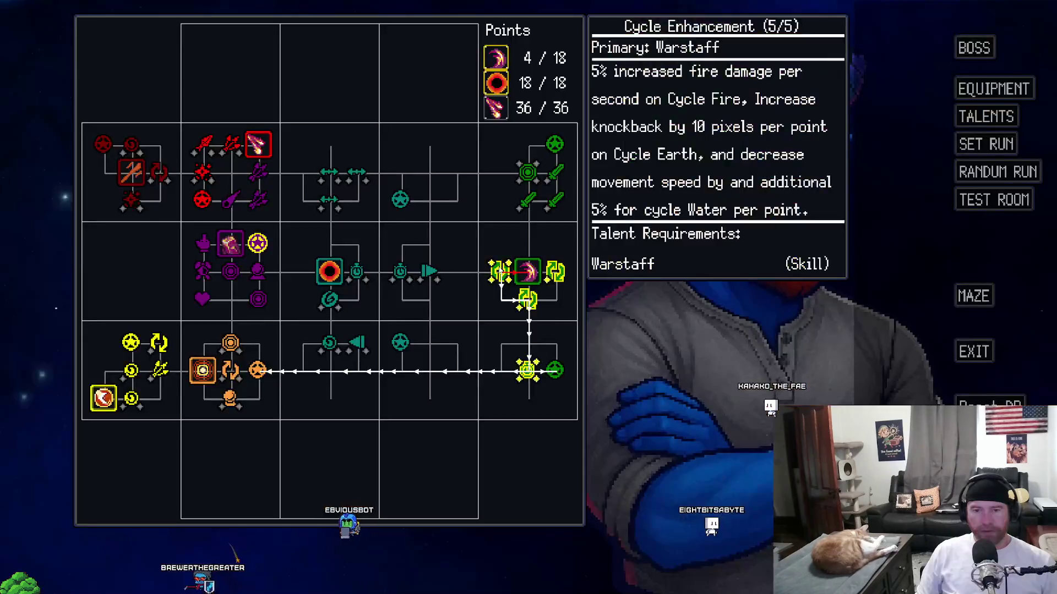
{"action": "key", "text": "Escape"}
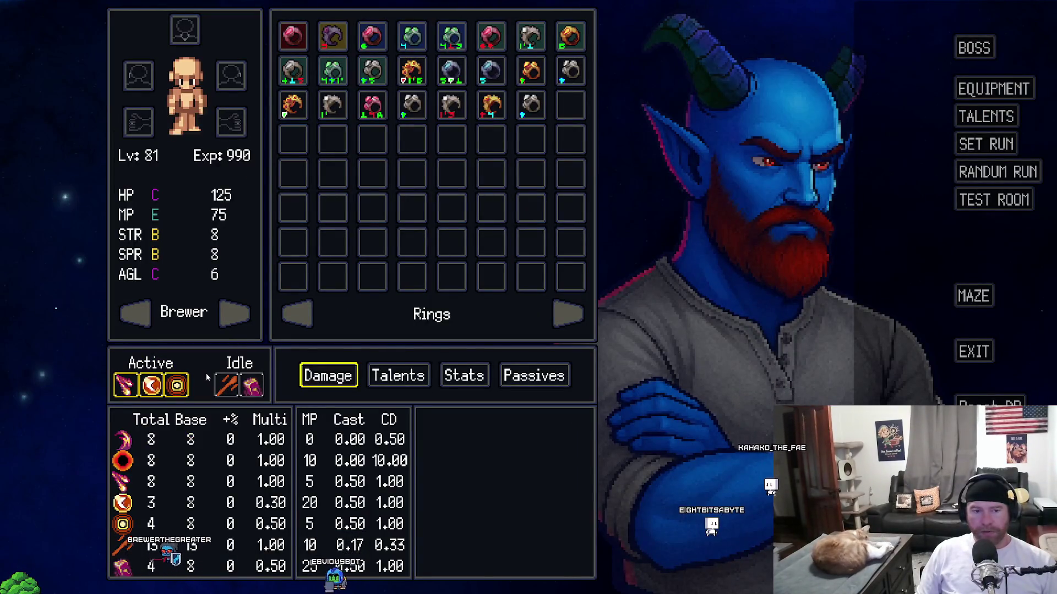
{"action": "left_click_drag", "start_coordinate": [177, 385], "coordinate": [252, 385]}
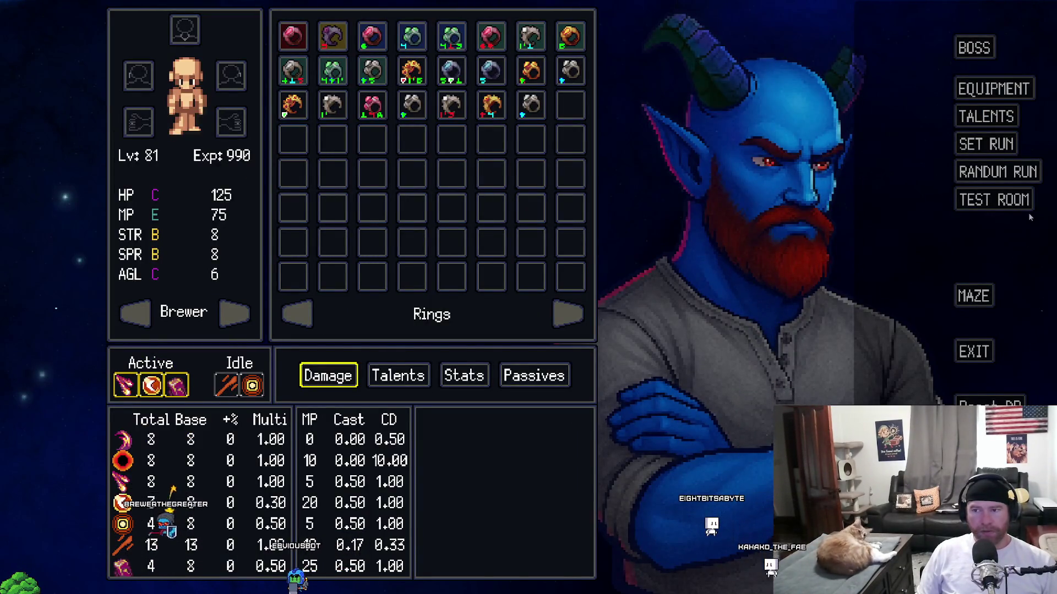
Step: Start a fresh test-room run and summon a red totem at three spots around the character
{"action": "left_click", "coordinate": [1027, 205]}
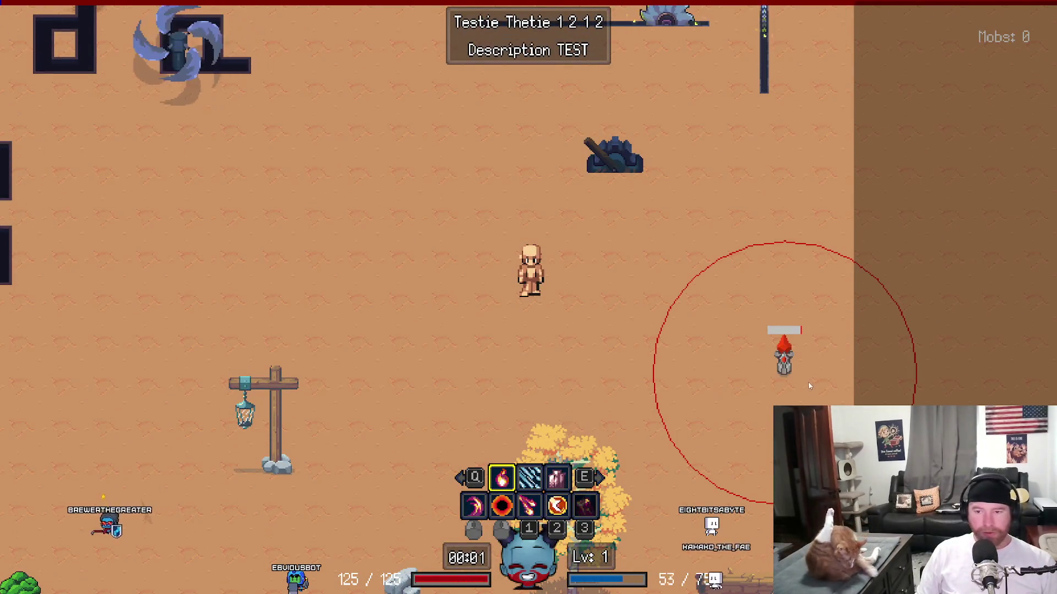
{"action": "key", "text": "Escape"}
{"action": "left_click", "coordinate": [484, 333]}
{"action": "left_click", "coordinate": [500, 263]}
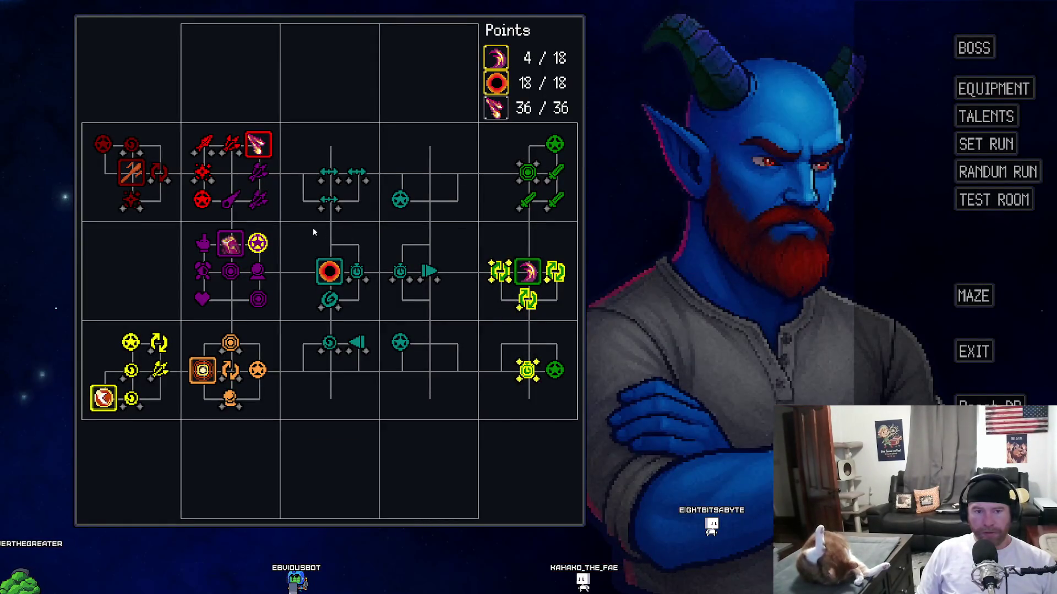
{"action": "left_click", "coordinate": [993, 200]}
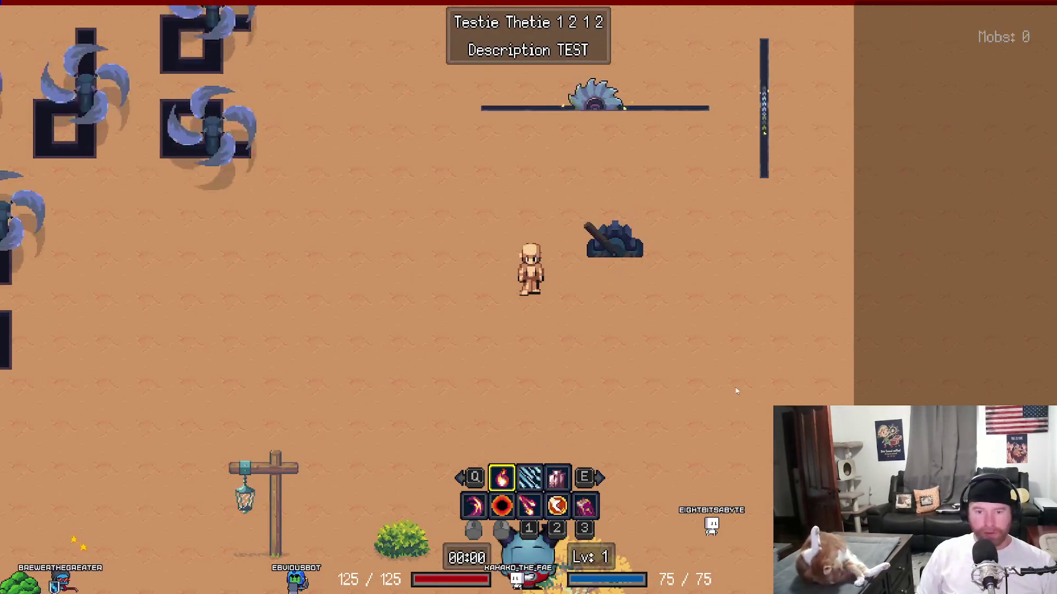
{"action": "right_click", "coordinate": [721, 397]}
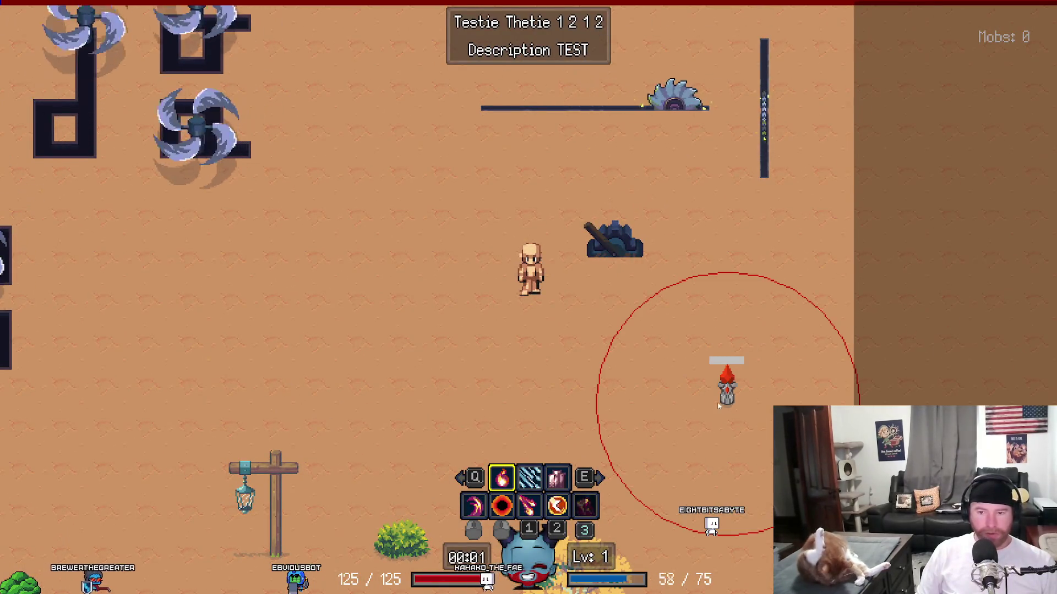
{"action": "right_click", "coordinate": [349, 381]}
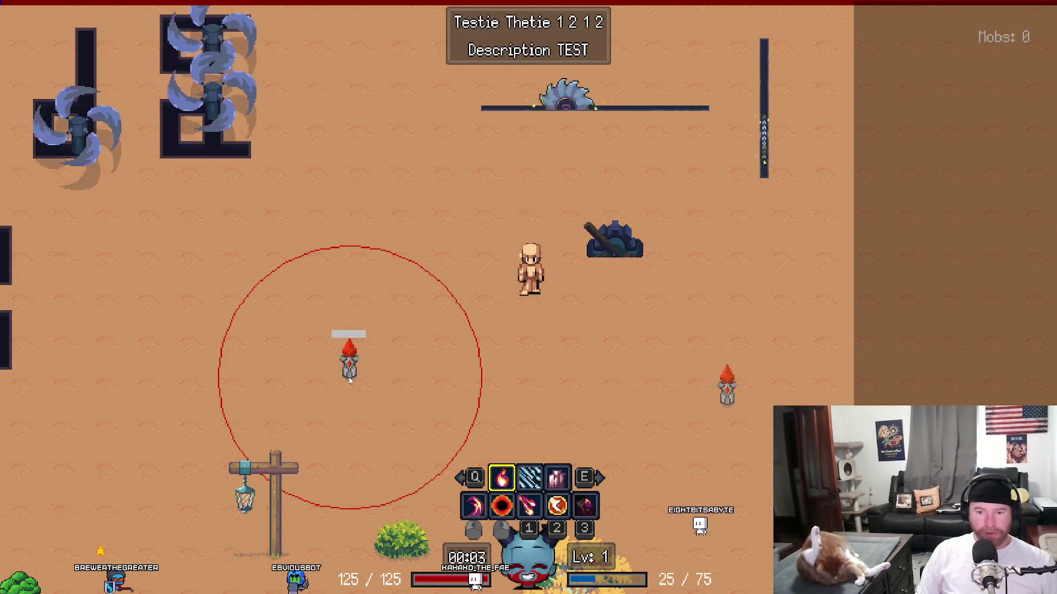
{"action": "right_click", "coordinate": [879, 400]}
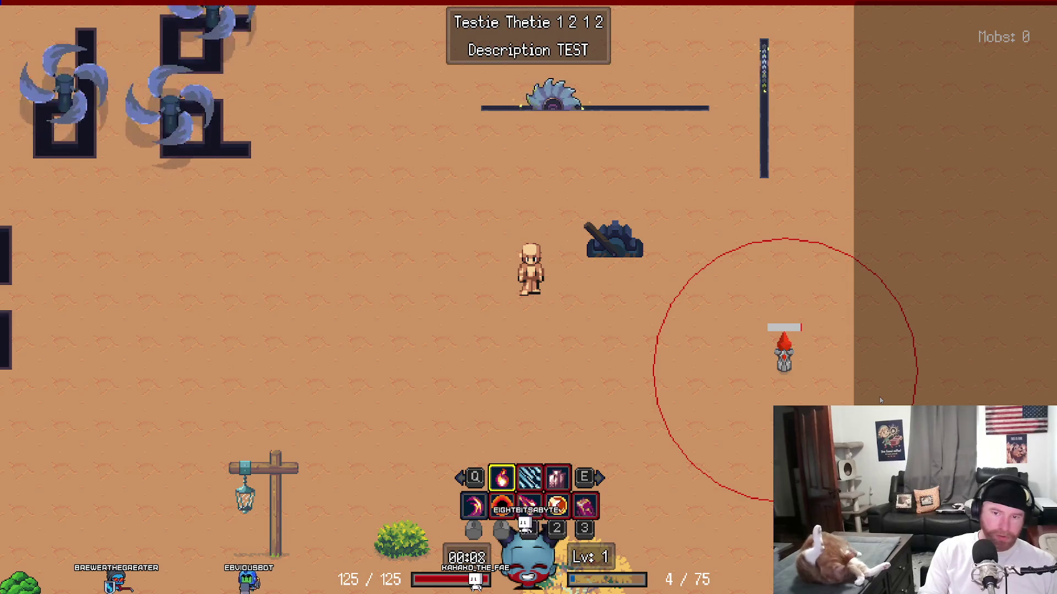
{"action": "key", "text": "alt+Tab"}
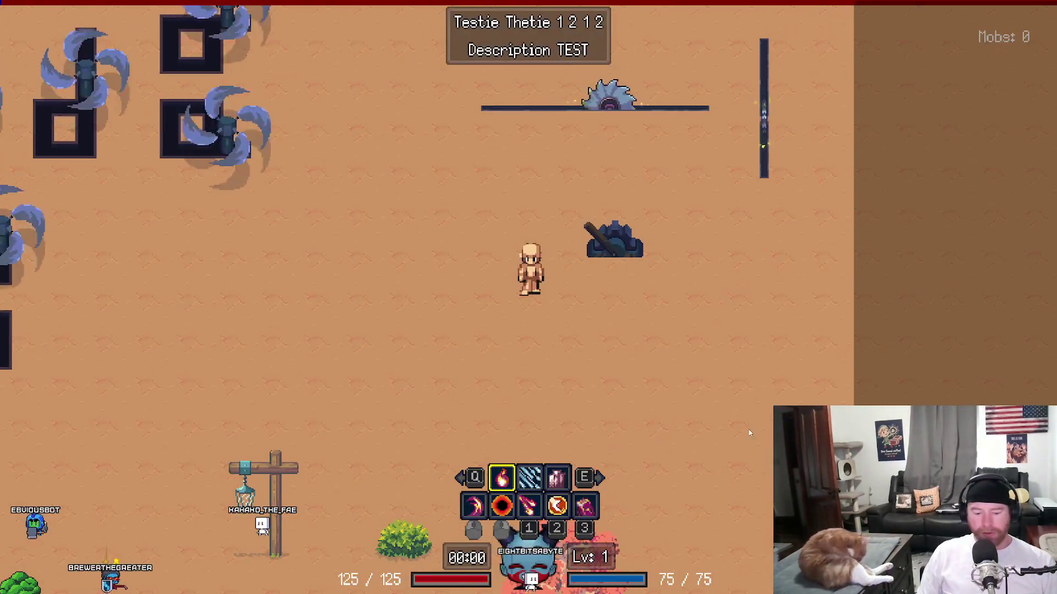
Step: Drop two totems in the test room, then quit the run
{"action": "left_click", "coordinate": [747, 418]}
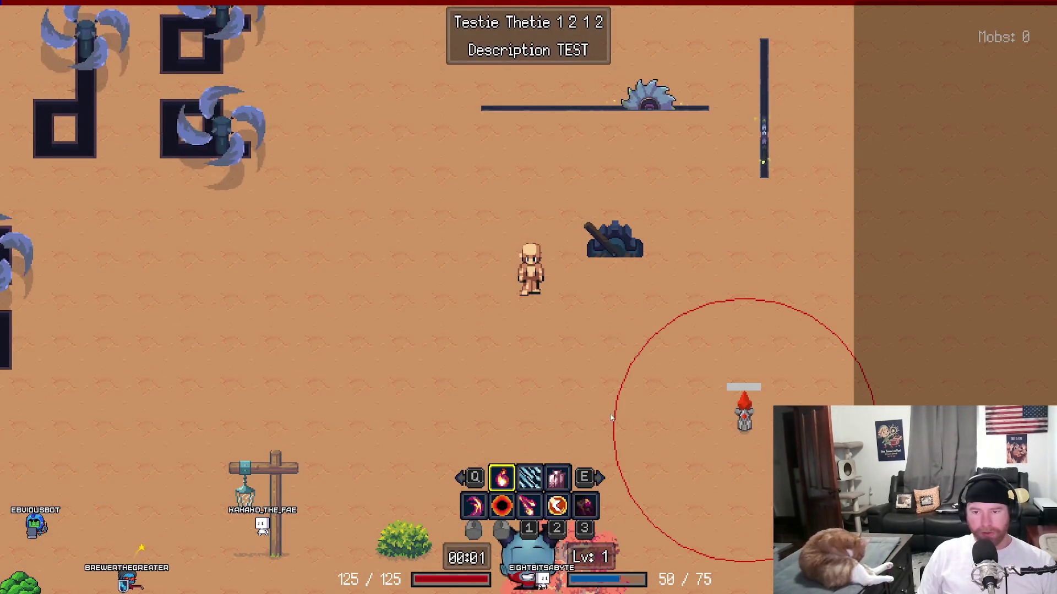
{"action": "left_click", "coordinate": [441, 387]}
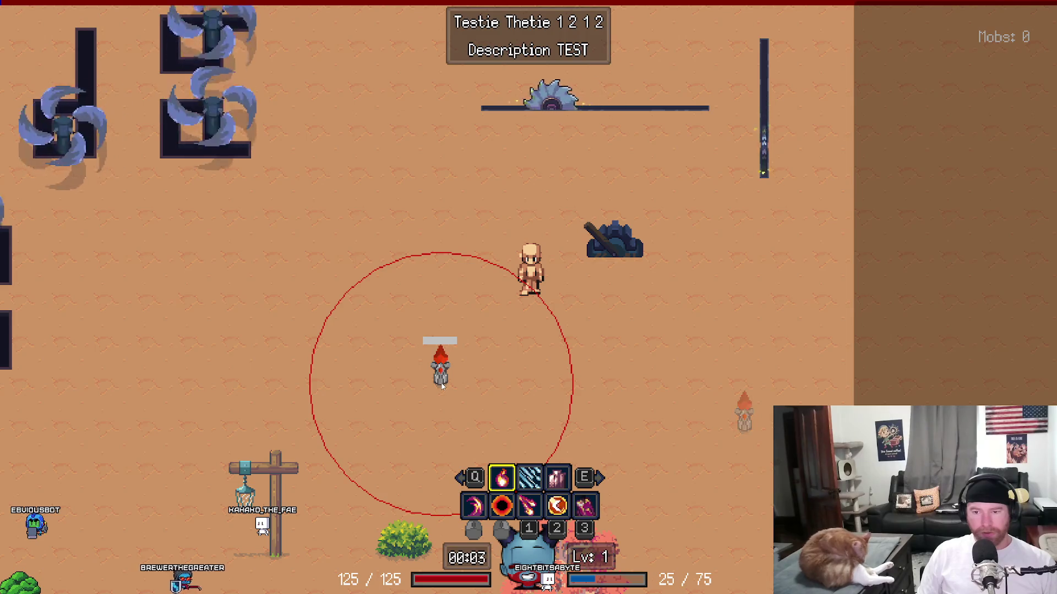
{"action": "key", "text": "Escape"}
{"action": "left_click", "coordinate": [482, 343]}
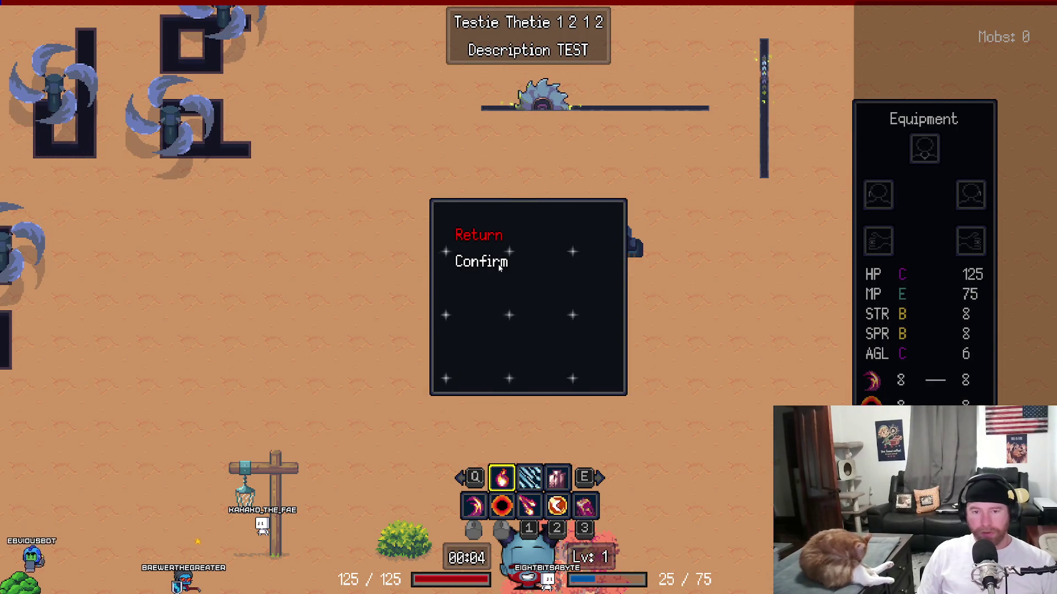
{"action": "left_click", "coordinate": [485, 261]}
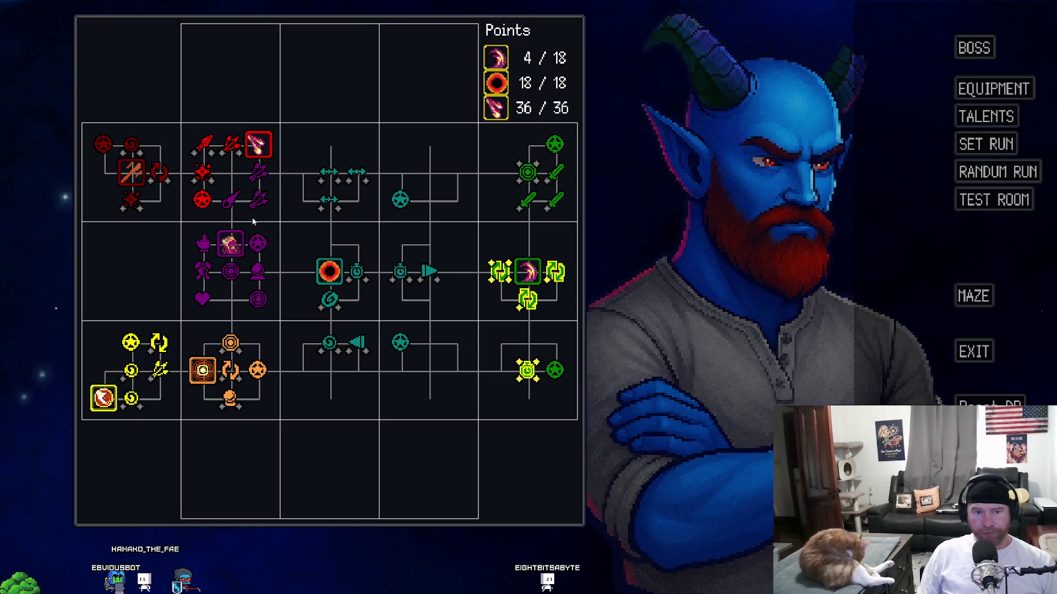
Step: Put points into Pierce and max out Lingering Rune at 3/3
{"action": "mouse_move", "coordinate": [239, 152]}
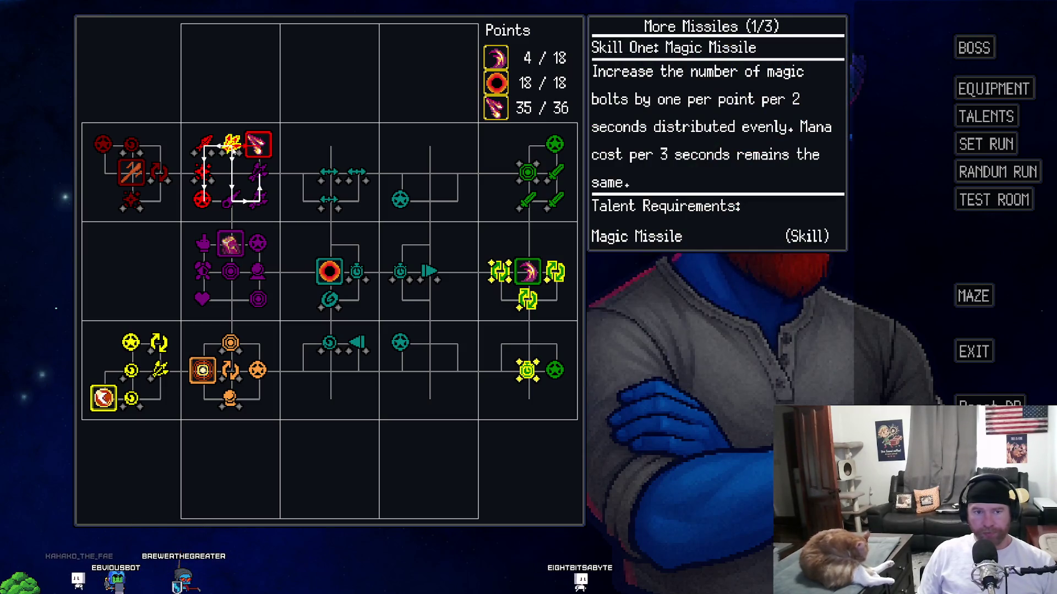
{"action": "left_click", "coordinate": [203, 145]}
{"action": "left_click", "coordinate": [204, 144]}
{"action": "left_click", "coordinate": [204, 144]}
{"action": "left_click", "coordinate": [203, 172]}
{"action": "left_click", "coordinate": [203, 172]}
{"action": "left_click", "coordinate": [203, 172]}
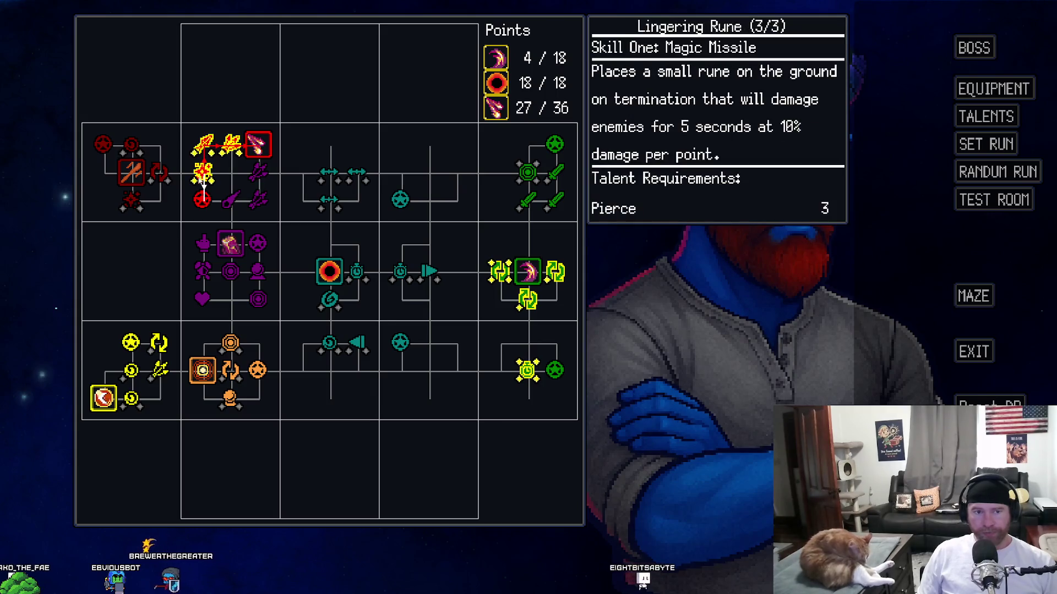
Step: Start a test-room run and cast fireballs and a flame crescent in every direction
{"action": "left_click", "coordinate": [978, 203]}
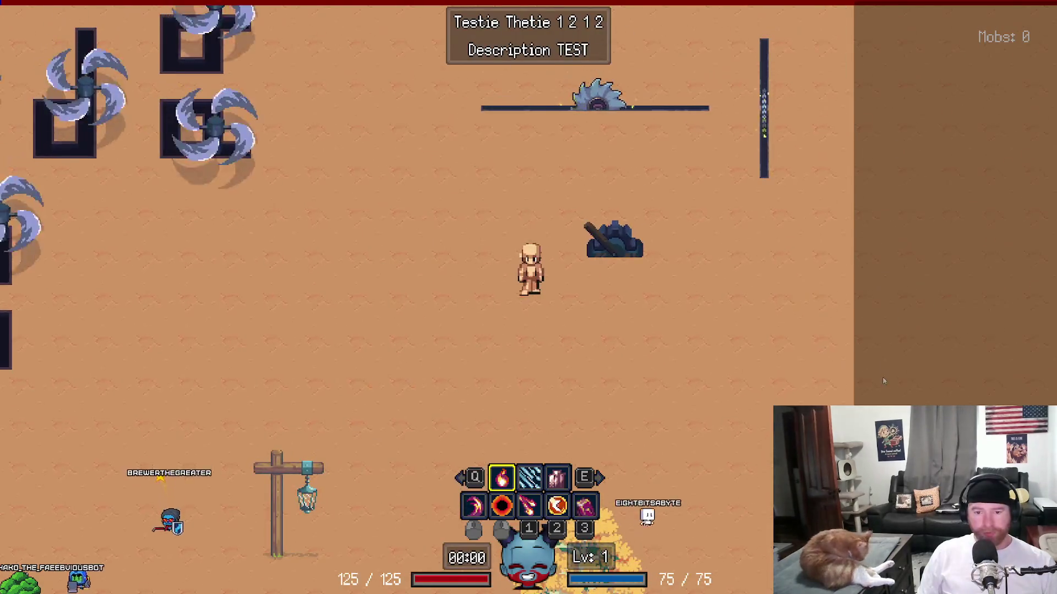
{"action": "left_click", "coordinate": [880, 382]}
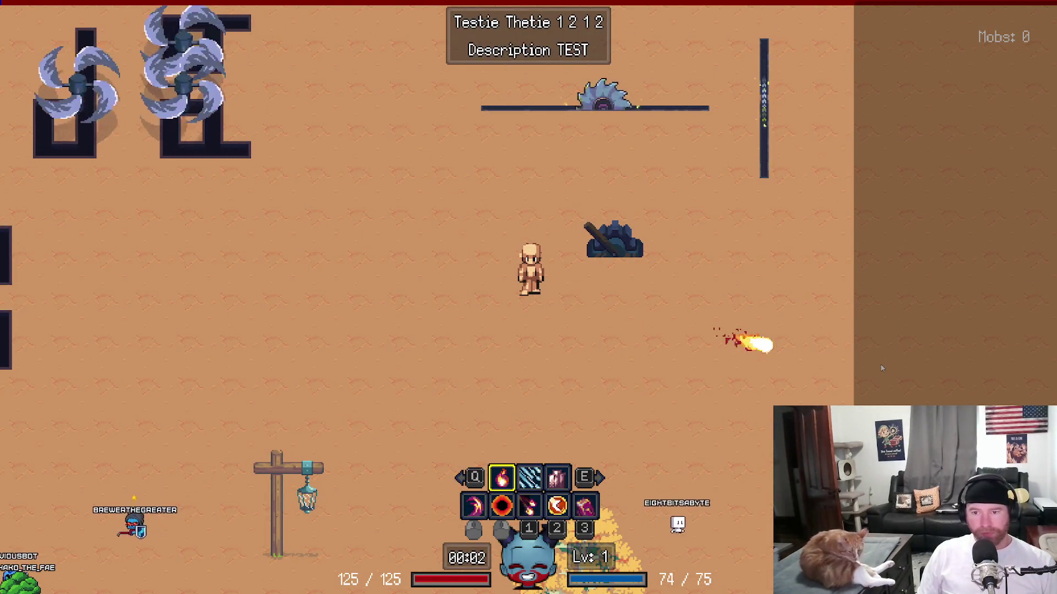
{"action": "key", "text": "s"}
{"action": "key", "text": "d"}
{"action": "left_click", "coordinate": [843, 198]}
{"action": "key", "text": "d"}
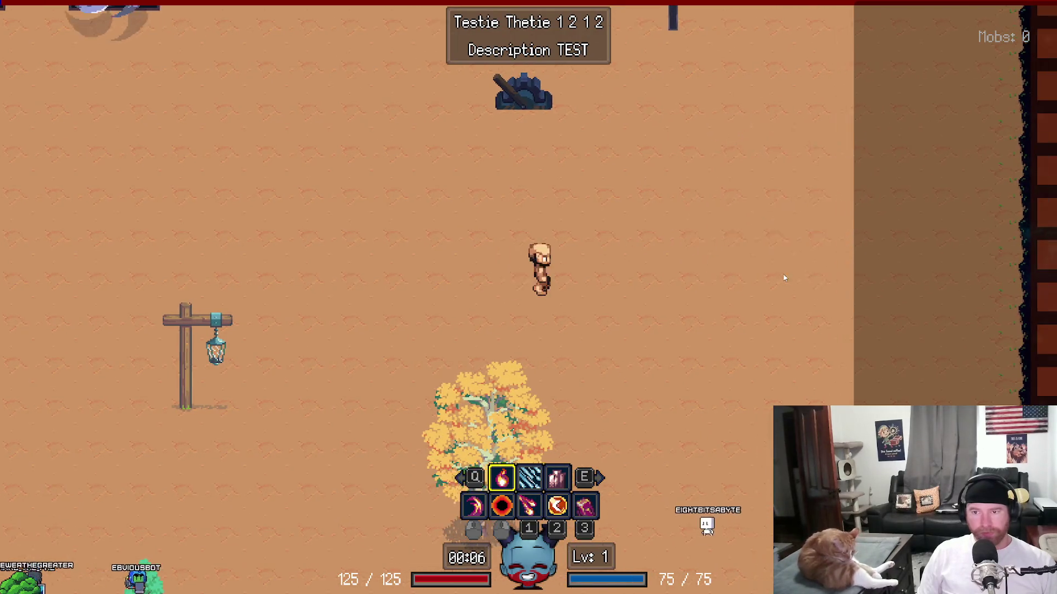
{"action": "left_click", "coordinate": [253, 304]}
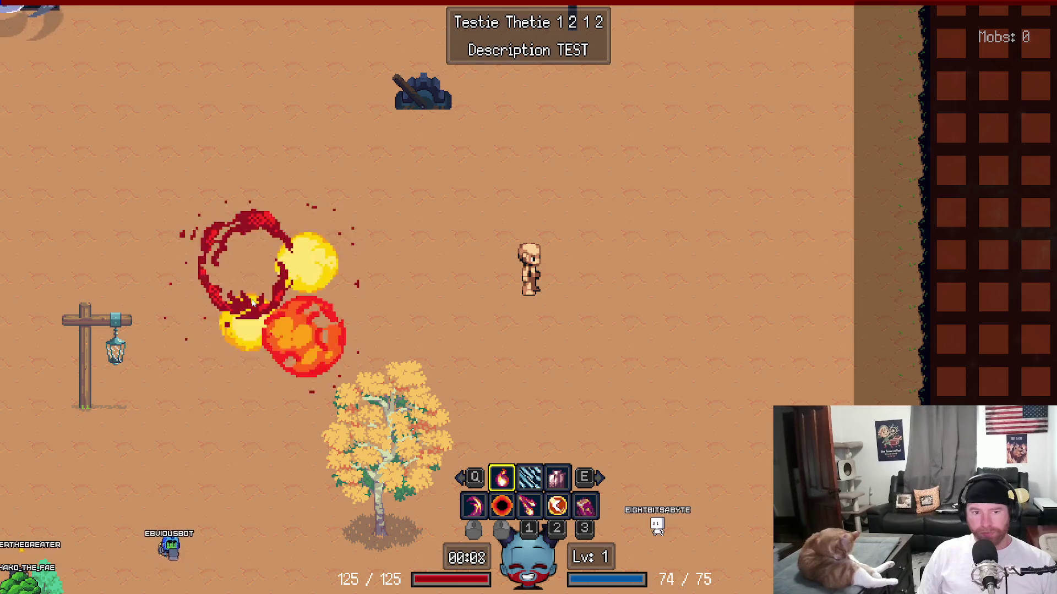
{"action": "left_click", "coordinate": [141, 144]}
{"action": "left_click", "coordinate": [145, 193]}
{"action": "left_click", "coordinate": [182, 322]}
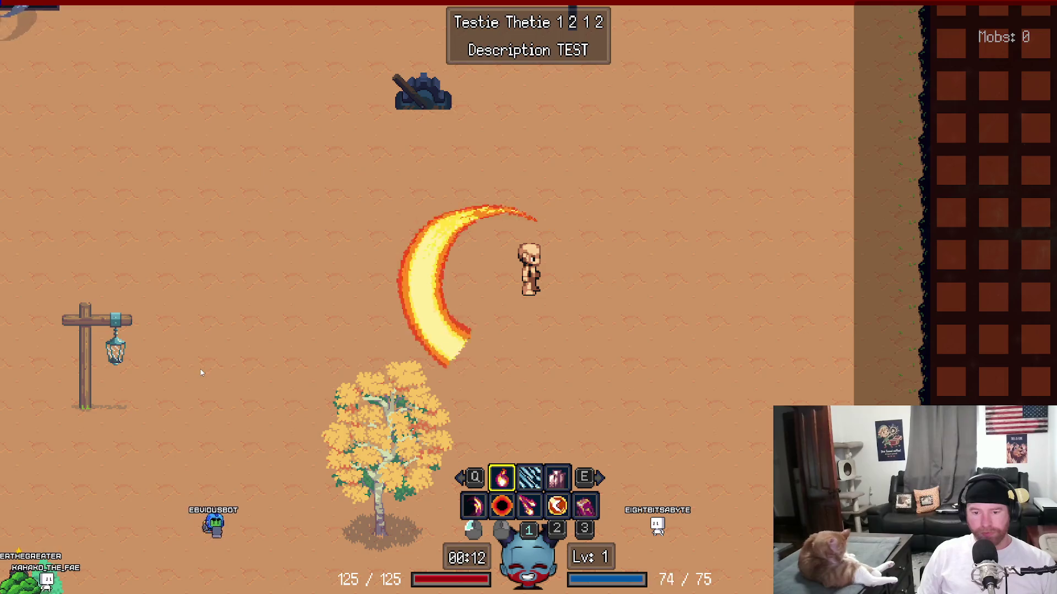
{"action": "left_click", "coordinate": [202, 374]}
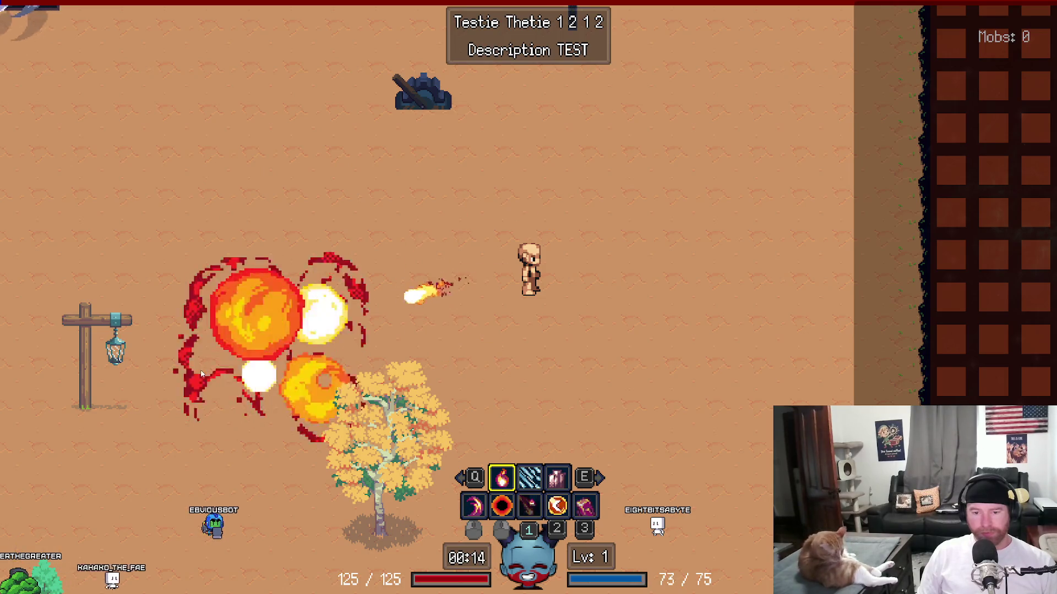
{"action": "left_click", "coordinate": [202, 374]}
{"action": "left_click", "coordinate": [202, 373]}
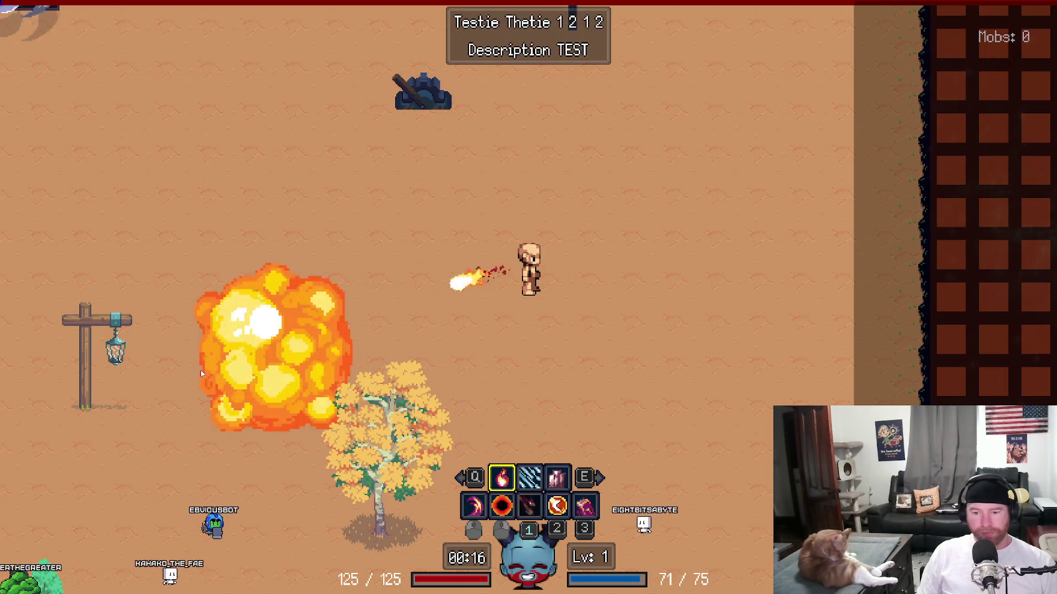
{"action": "left_click", "coordinate": [213, 263]}
{"action": "left_click", "coordinate": [572, 174]}
{"action": "left_click", "coordinate": [611, 189]}
{"action": "left_click", "coordinate": [610, 385]}
{"action": "left_click", "coordinate": [610, 389]}
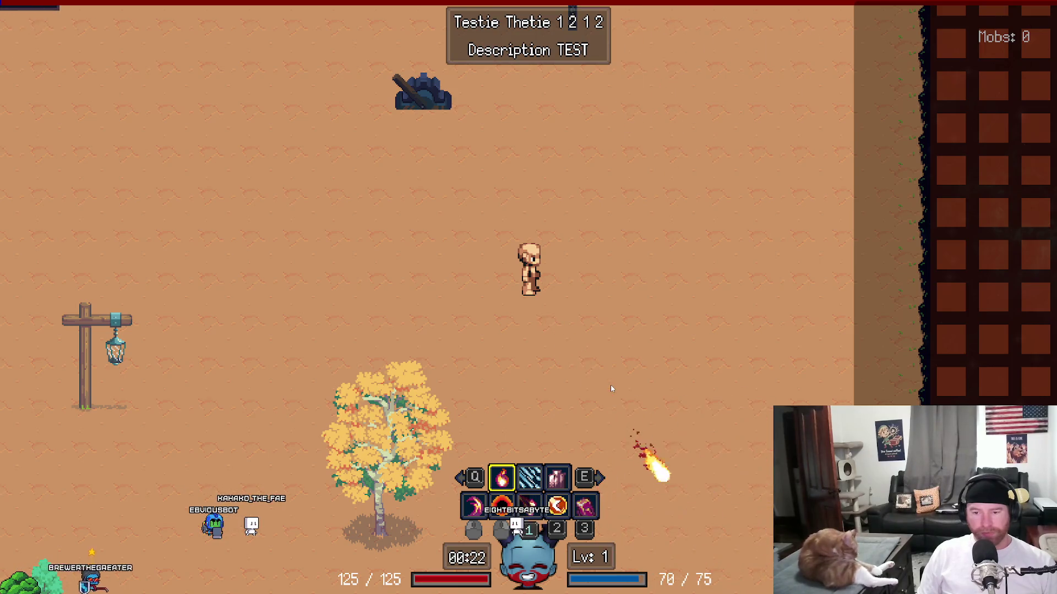
{"action": "left_click", "coordinate": [629, 341]}
{"action": "left_click", "coordinate": [647, 190]}
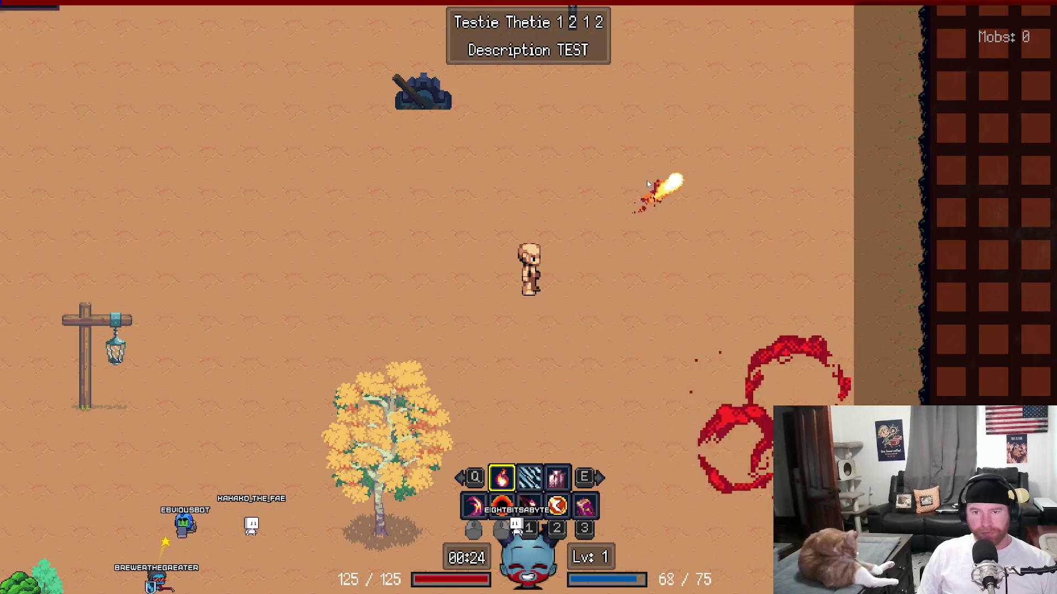
{"action": "left_click", "coordinate": [291, 248]}
{"action": "left_click", "coordinate": [285, 248]}
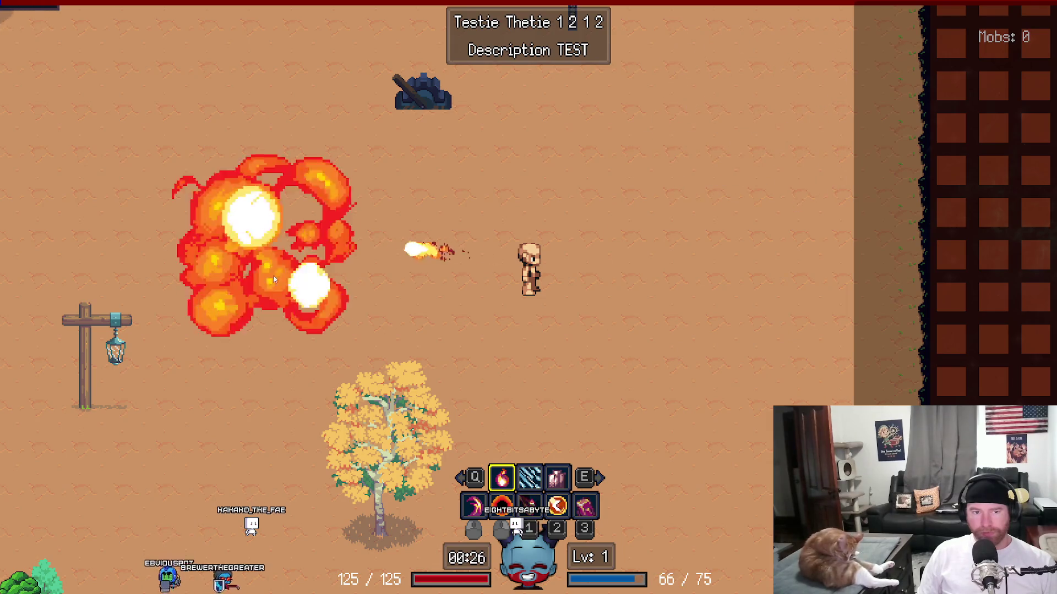
{"action": "left_click", "coordinate": [273, 407]}
{"action": "left_click", "coordinate": [258, 330]}
{"action": "left_click", "coordinate": [602, 187]}
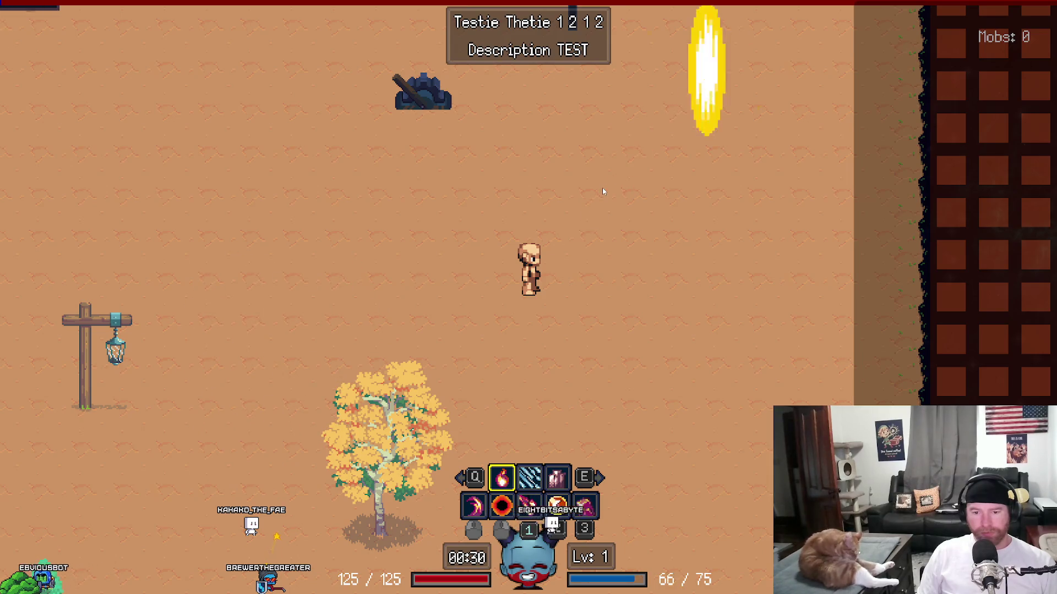
Step: Pause the game and quit the run back to the talent tree
{"action": "key", "text": "Escape"}
{"action": "left_click", "coordinate": [491, 308]}
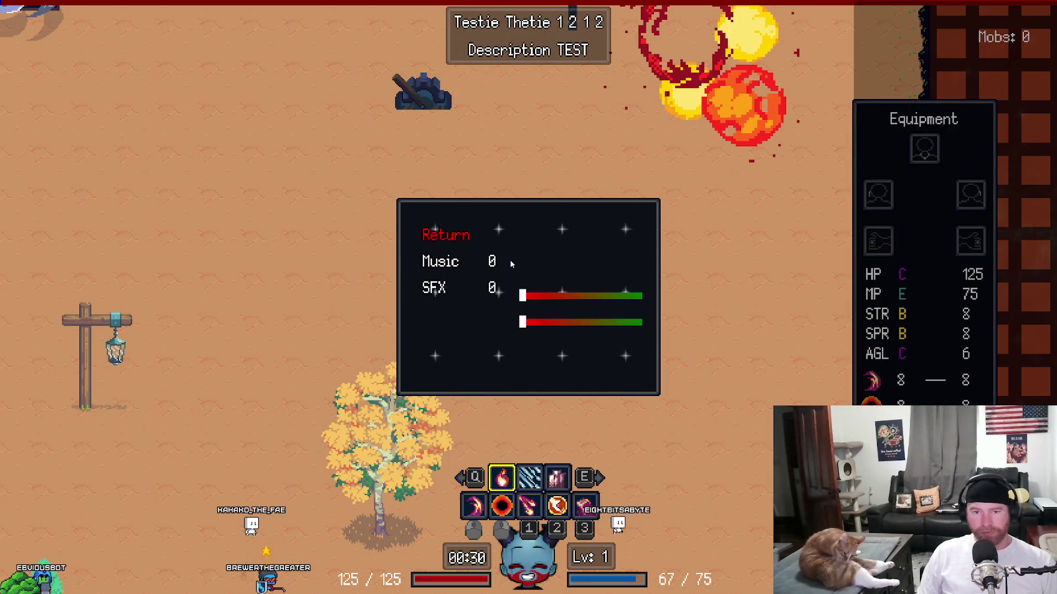
{"action": "key", "text": "Escape"}
{"action": "key", "text": "Escape"}
{"action": "left_click", "coordinate": [447, 342]}
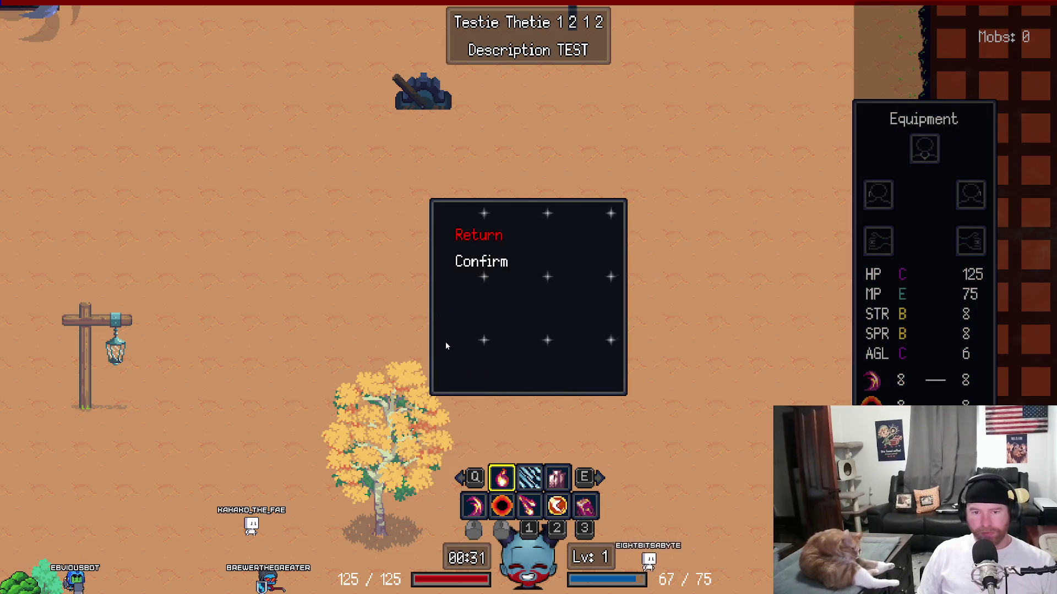
{"action": "left_click", "coordinate": [480, 260]}
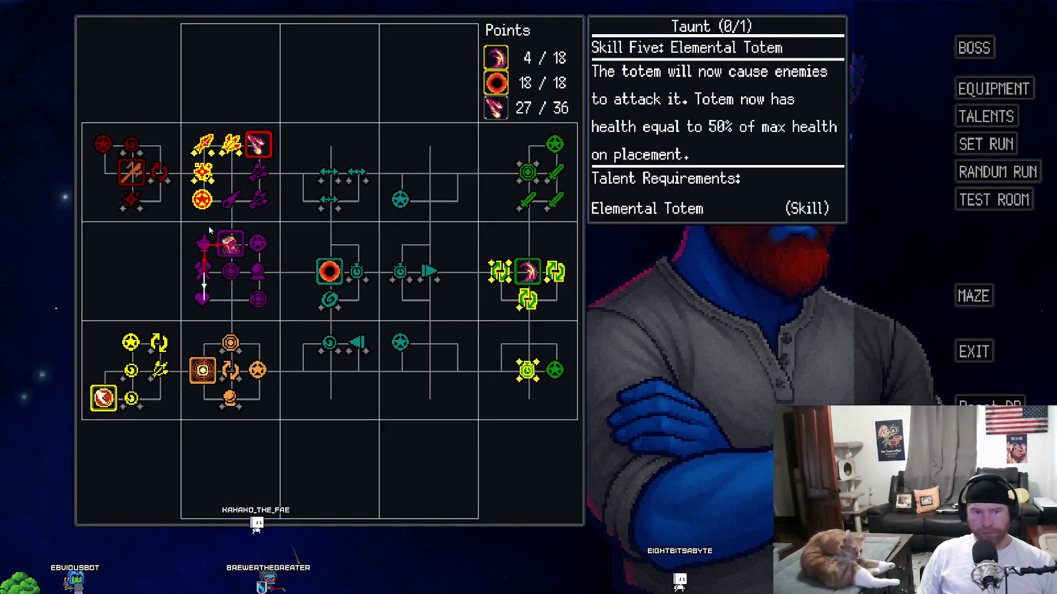
Step: Launch a fresh test-room run with the updated talent build
{"action": "left_click", "coordinate": [985, 199]}
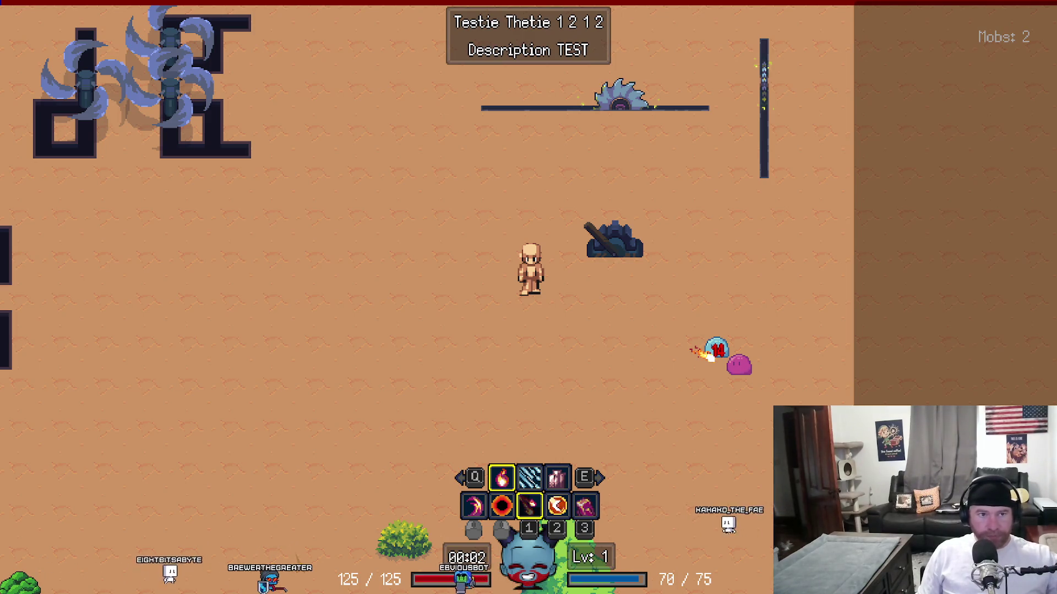
Step: Check the BrewerInfo.gml code, then walk the character right, left and up to test flame crescents
{"action": "key", "text": "Escape"}
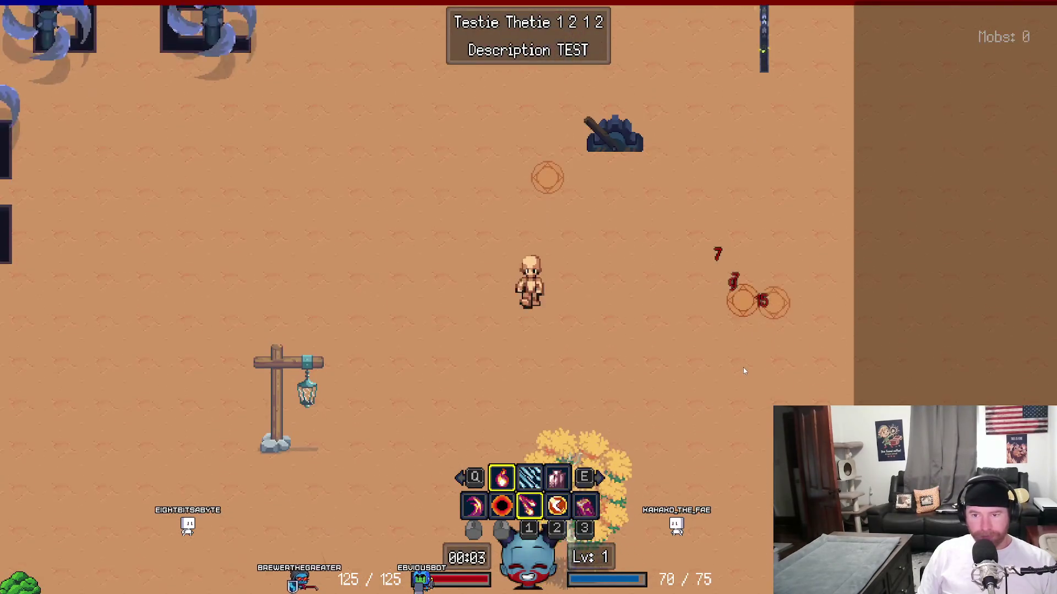
{"action": "key", "text": "d"}
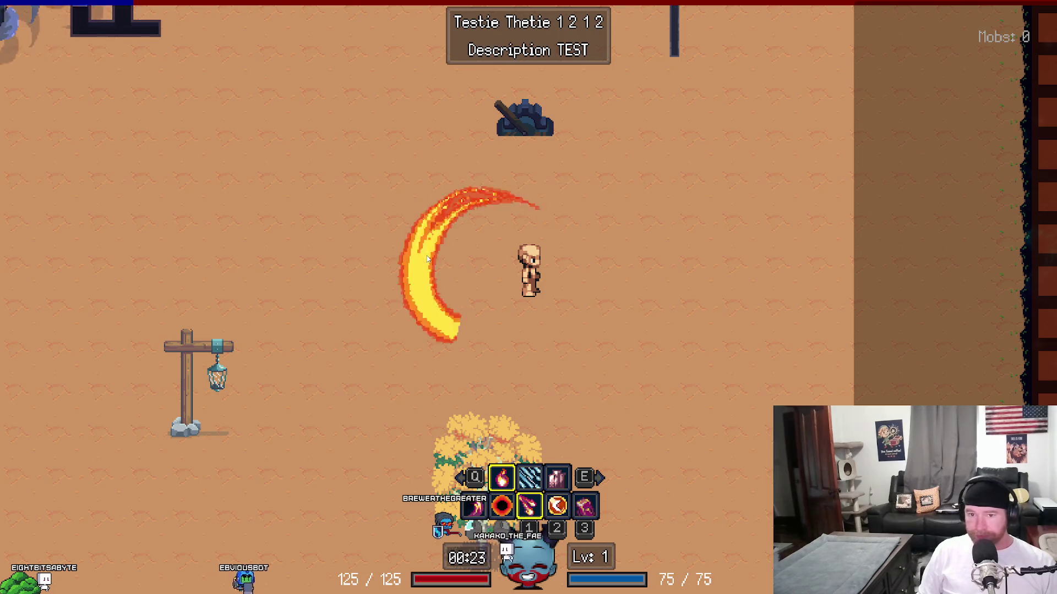
{"action": "key", "text": "a"}
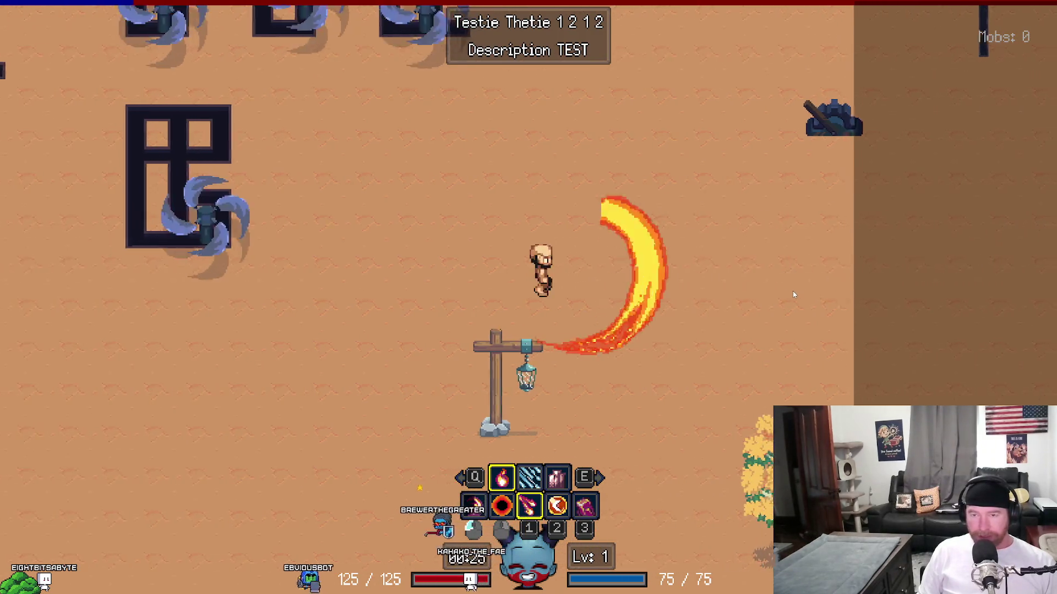
{"action": "key", "text": "d"}
{"action": "key", "text": "w"}
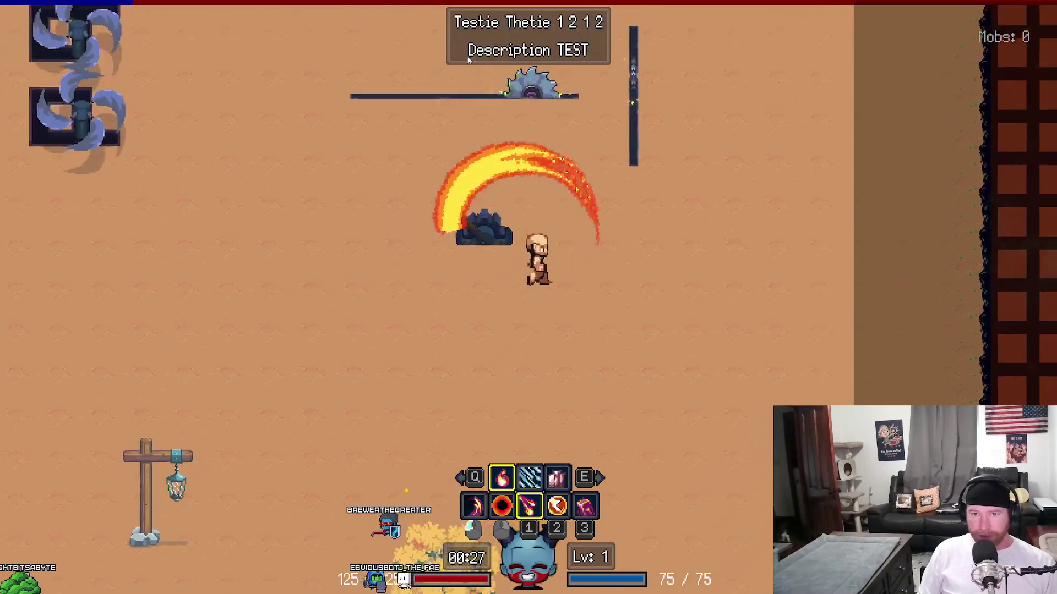
Step: Pause and quit the run at 00:28, returning to the hub talent tree
{"action": "key", "text": "Escape"}
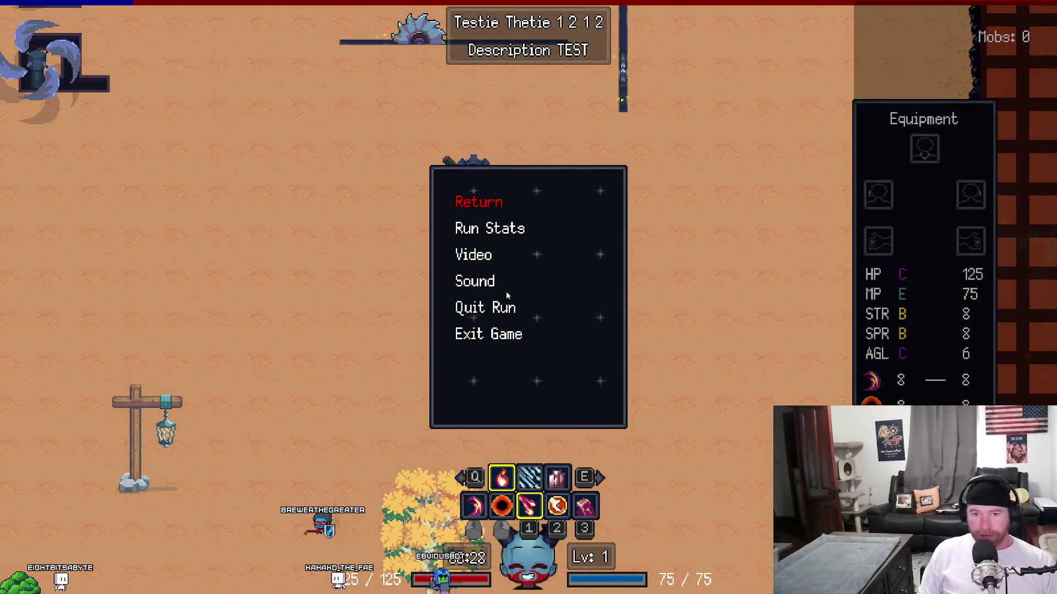
{"action": "left_click", "coordinate": [504, 305]}
{"action": "left_click", "coordinate": [495, 259]}
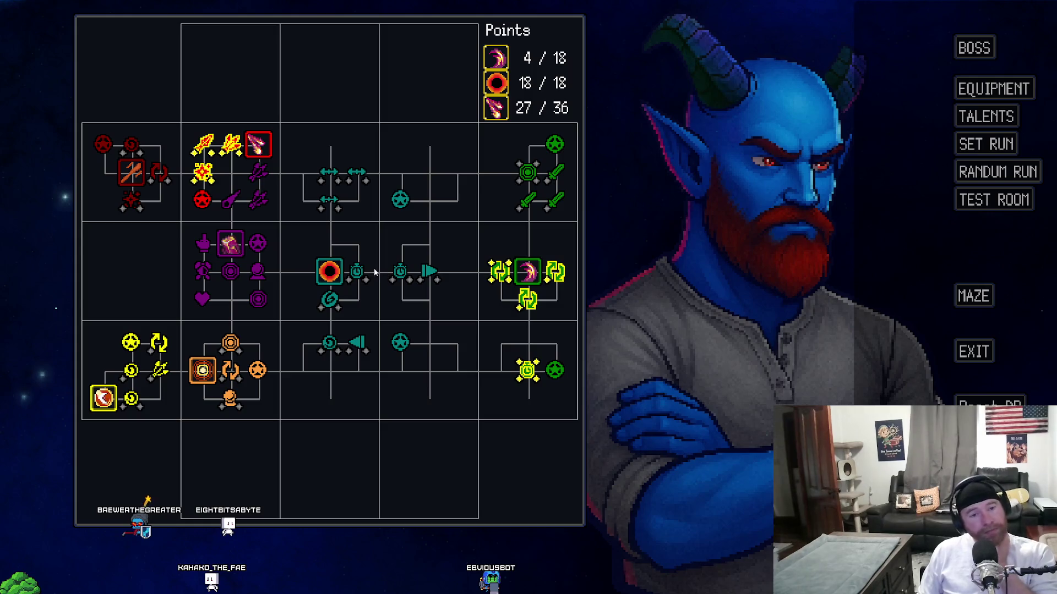
Step: Refund the Lingering Rune, Pierce and More Missiles talents
{"action": "mouse_move", "coordinate": [132, 355]}
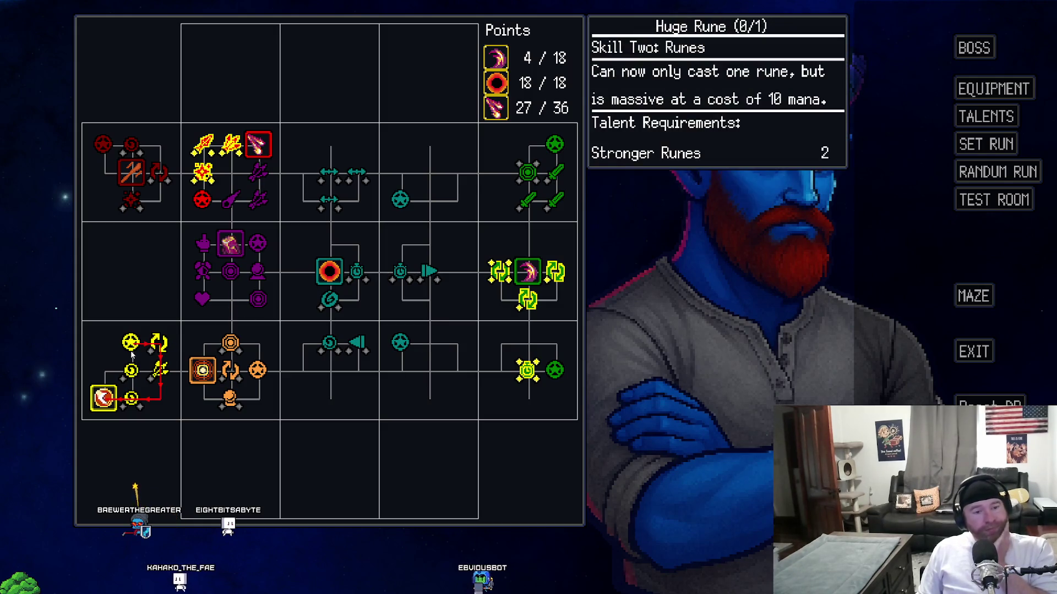
{"action": "right_click", "coordinate": [131, 398]}
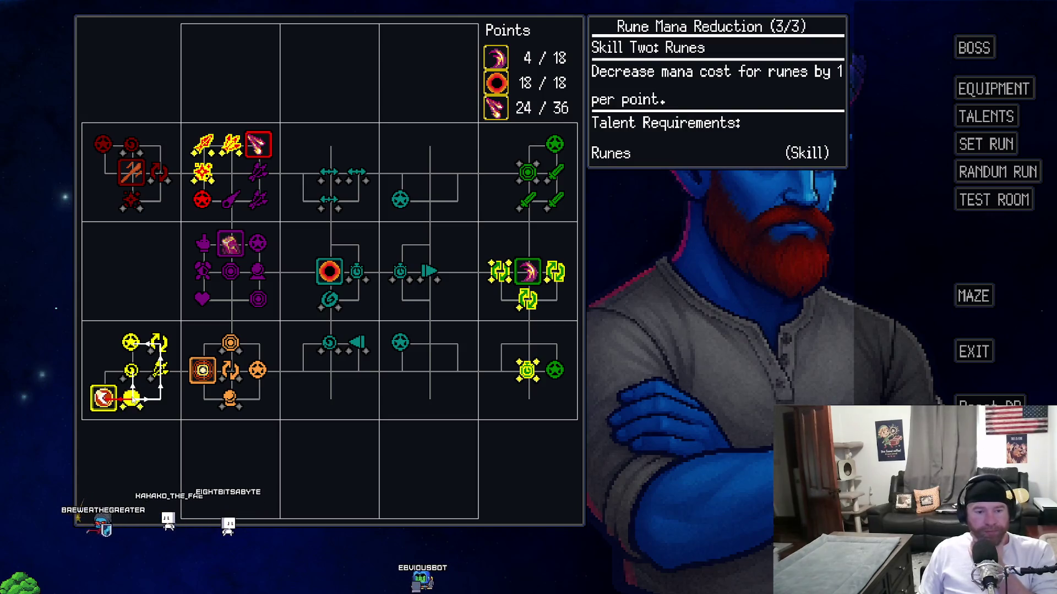
{"action": "mouse_move", "coordinate": [202, 201]}
{"action": "right_click", "coordinate": [203, 173]}
{"action": "right_click", "coordinate": [203, 173]}
{"action": "right_click", "coordinate": [203, 173]}
{"action": "right_click", "coordinate": [203, 144]}
{"action": "right_click", "coordinate": [204, 144]}
{"action": "right_click", "coordinate": [204, 144]}
{"action": "right_click", "coordinate": [231, 146]}
{"action": "right_click", "coordinate": [231, 145]}
{"action": "right_click", "coordinate": [231, 145]}
Step: Take Rune Mana Reduction, Needs More Runes, Stronger Runes and Huge Rune, then launch the test room
{"action": "left_click", "coordinate": [131, 371]}
{"action": "left_click", "coordinate": [131, 372]}
{"action": "left_click", "coordinate": [131, 342]}
{"action": "left_click", "coordinate": [131, 343]}
{"action": "left_click", "coordinate": [159, 342]}
{"action": "left_click", "coordinate": [159, 370]}
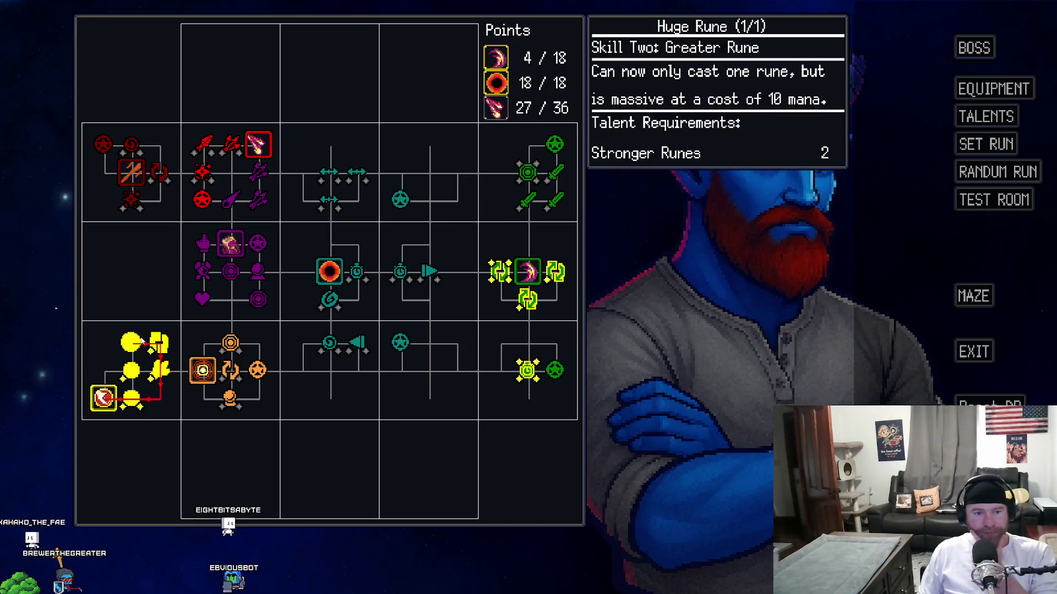
{"action": "left_click", "coordinate": [970, 204]}
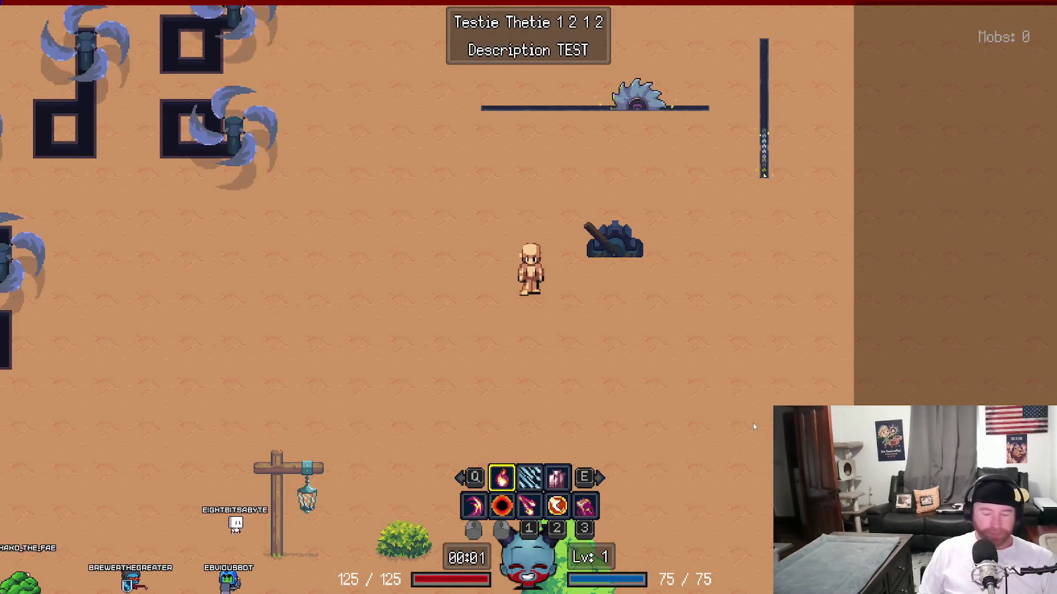
Step: Cast three huge runes across the arena, then pause and choose Quit Run
{"action": "left_click", "coordinate": [753, 424]}
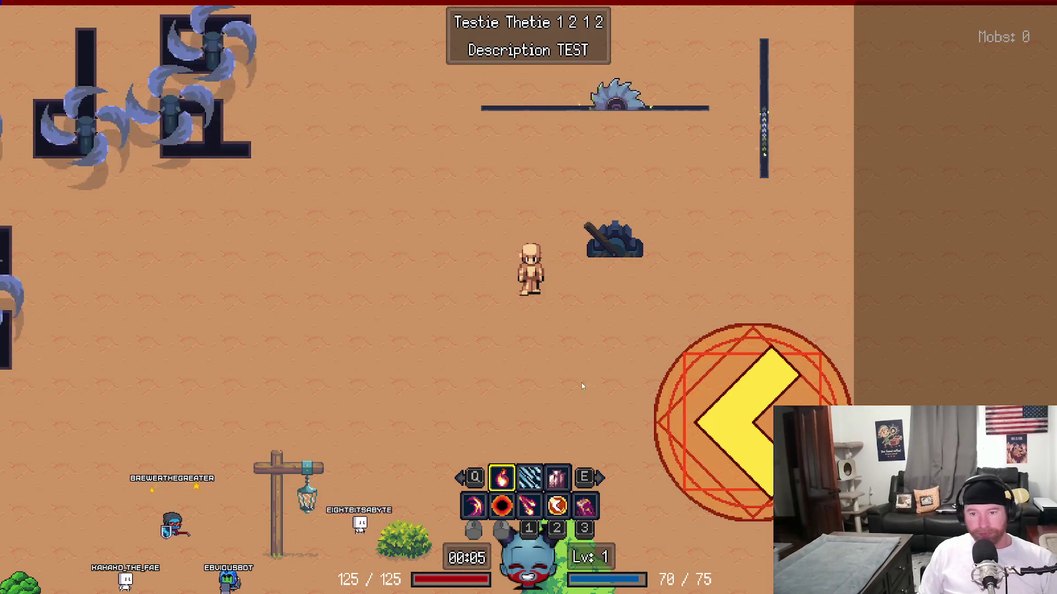
{"action": "left_click", "coordinate": [554, 382]}
{"action": "left_click", "coordinate": [916, 258]}
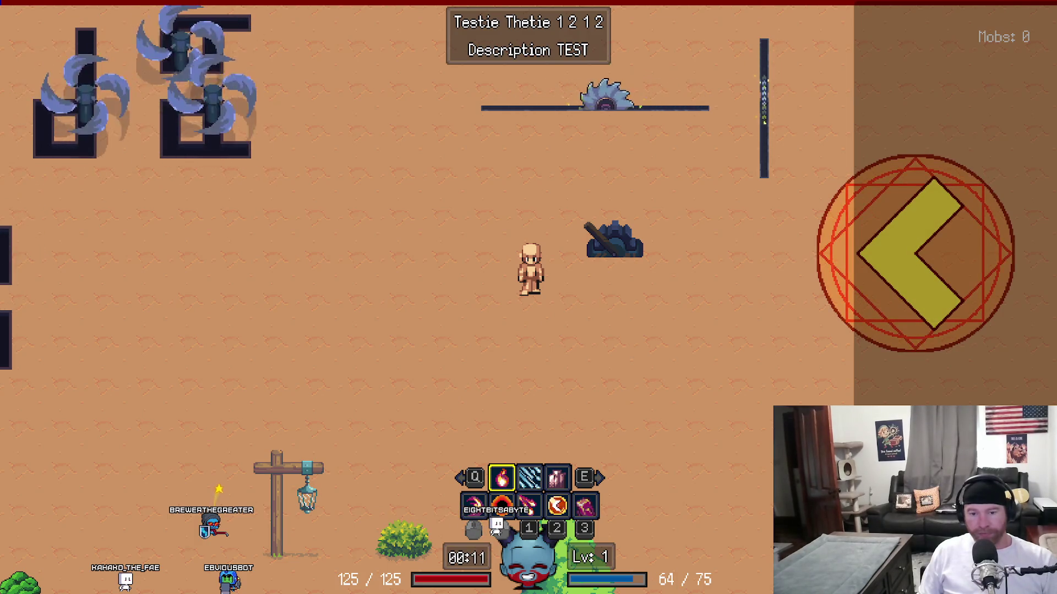
{"action": "key", "text": "Escape"}
{"action": "left_click", "coordinate": [486, 339]}
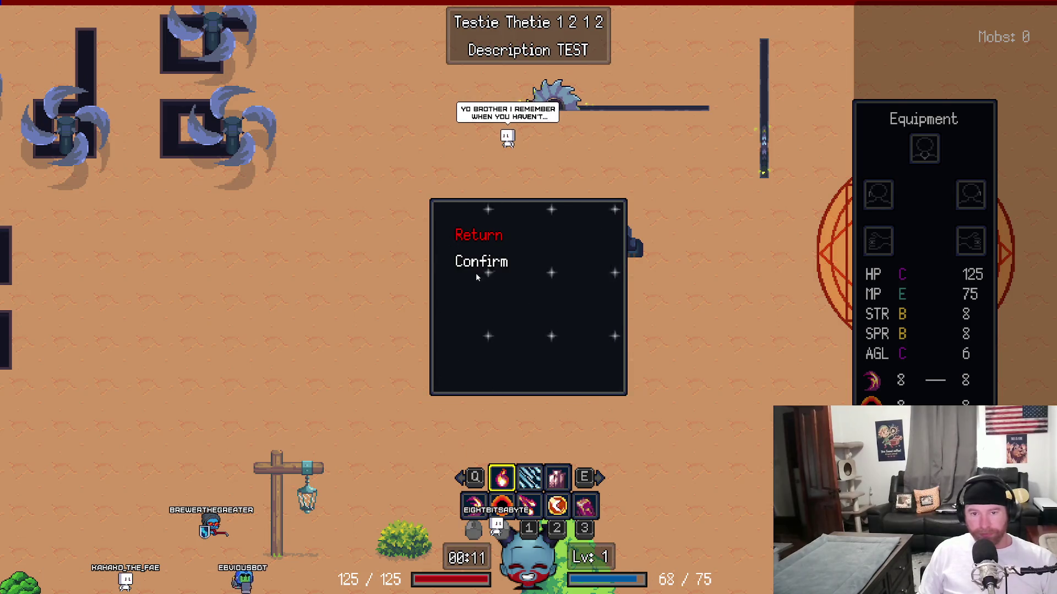
Step: Confirm the quit, refund every rune talent back to 36/36 points, and leave the game
{"action": "left_click", "coordinate": [479, 264]}
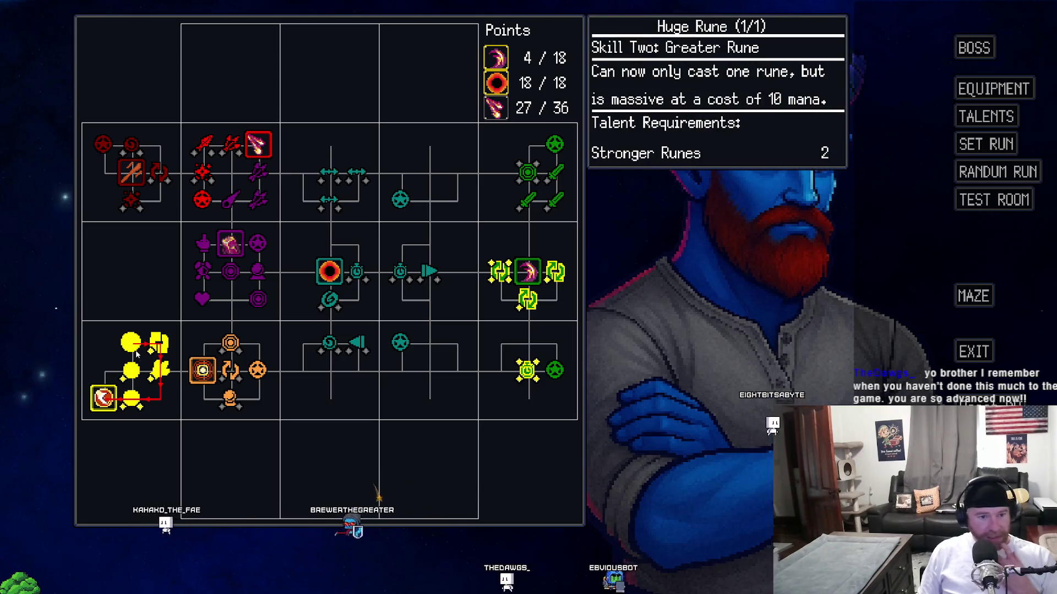
{"action": "left_click", "coordinate": [159, 370]}
{"action": "left_click", "coordinate": [160, 369]}
{"action": "left_click", "coordinate": [158, 370]}
{"action": "left_click", "coordinate": [131, 369]}
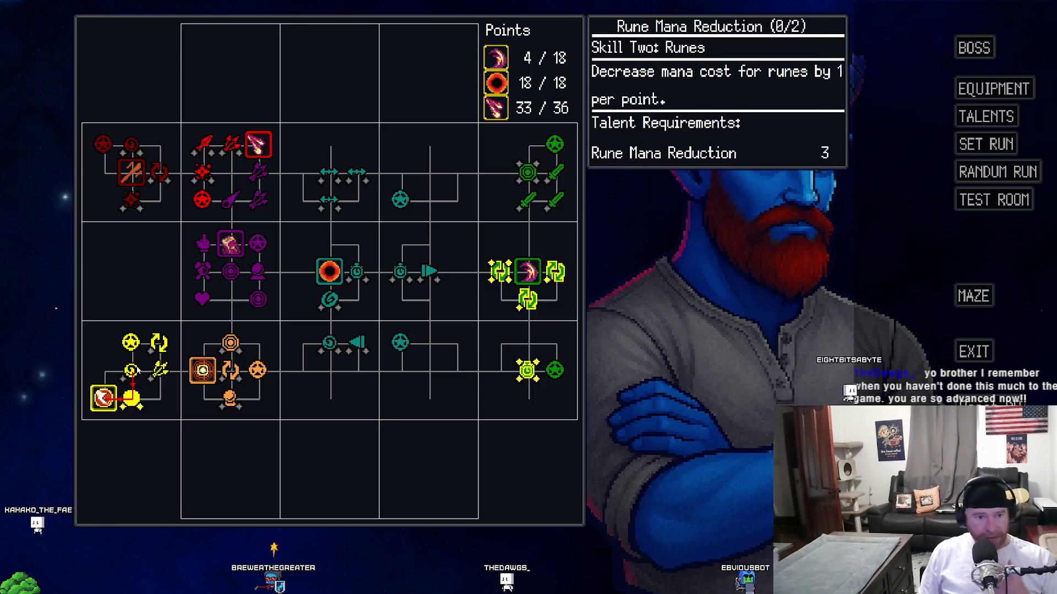
{"action": "left_click", "coordinate": [131, 398]}
{"action": "right_click", "coordinate": [130, 400]}
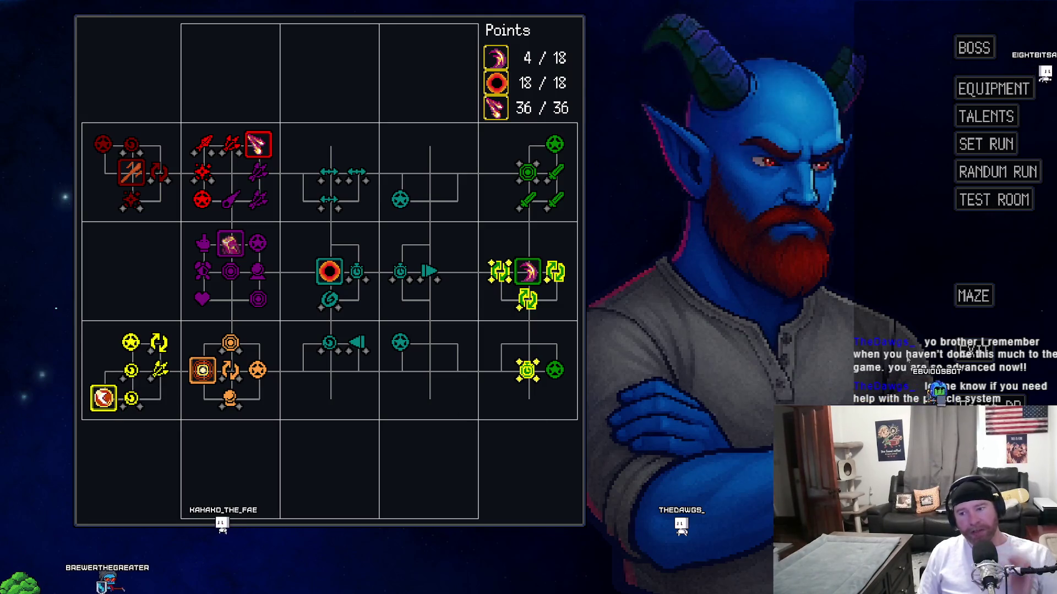
{"action": "key", "text": "alt+Tab"}
{"action": "key", "text": "alt+Tab"}
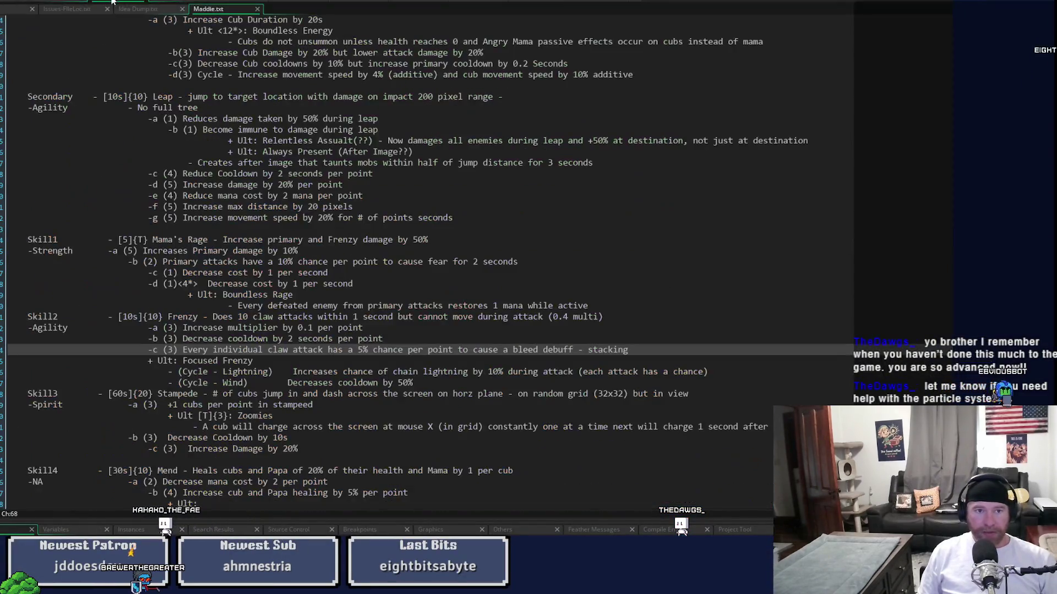
Step: Add a 'Particle System Assist' credit with the helper's name above Character sizes in the notes
{"action": "left_click", "coordinate": [2, 10]}
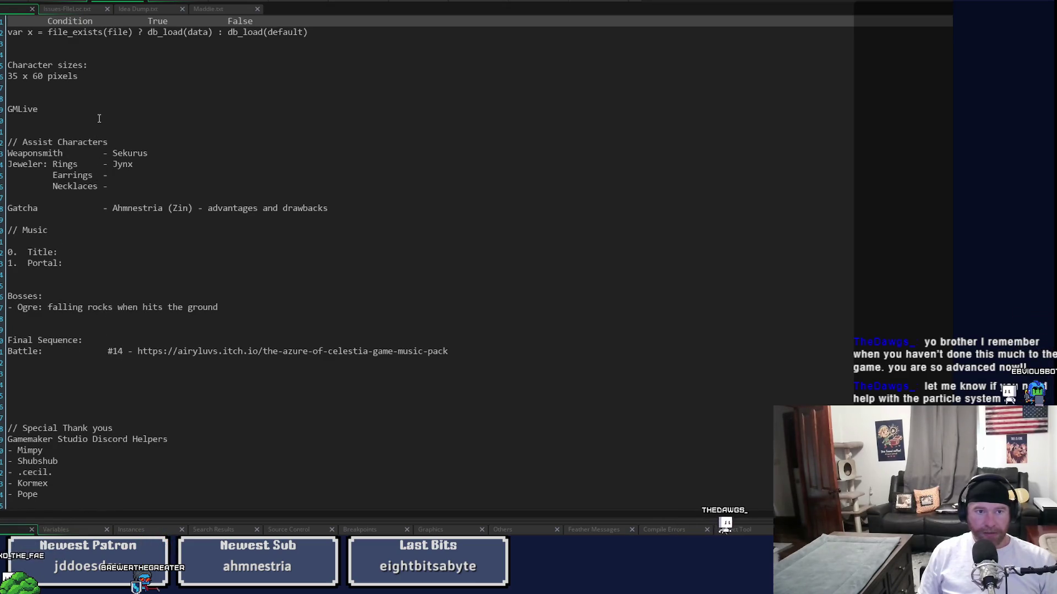
{"action": "left_click", "coordinate": [87, 53]}
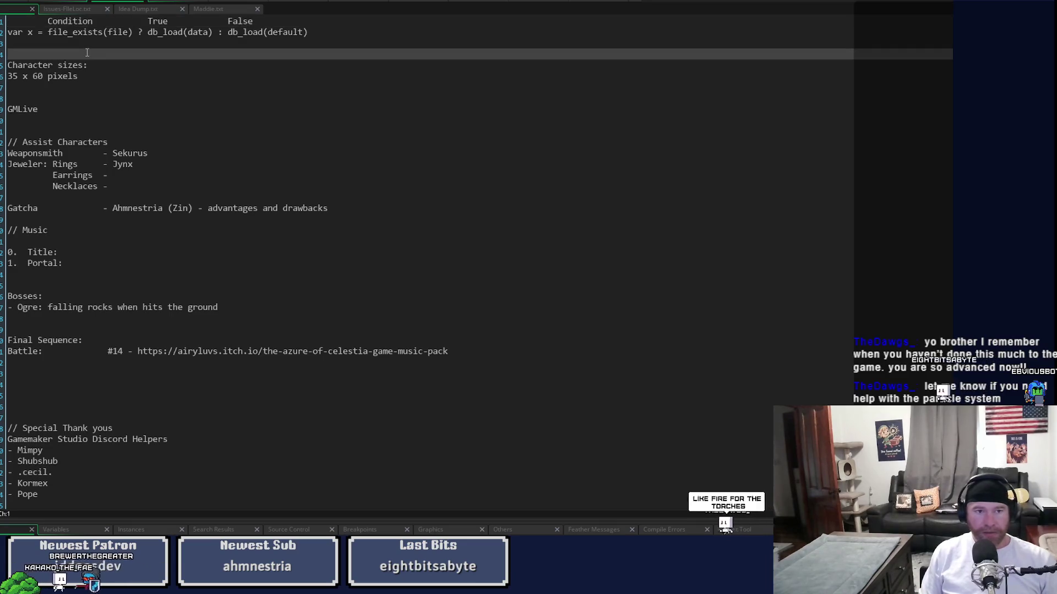
{"action": "key", "text": "Return"}
{"action": "key", "text": "Return"}
{"action": "key", "text": "Return"}
{"action": "key", "text": "Up"}
{"action": "key", "text": "Up"}
{"action": "type", "text": "Particel"}
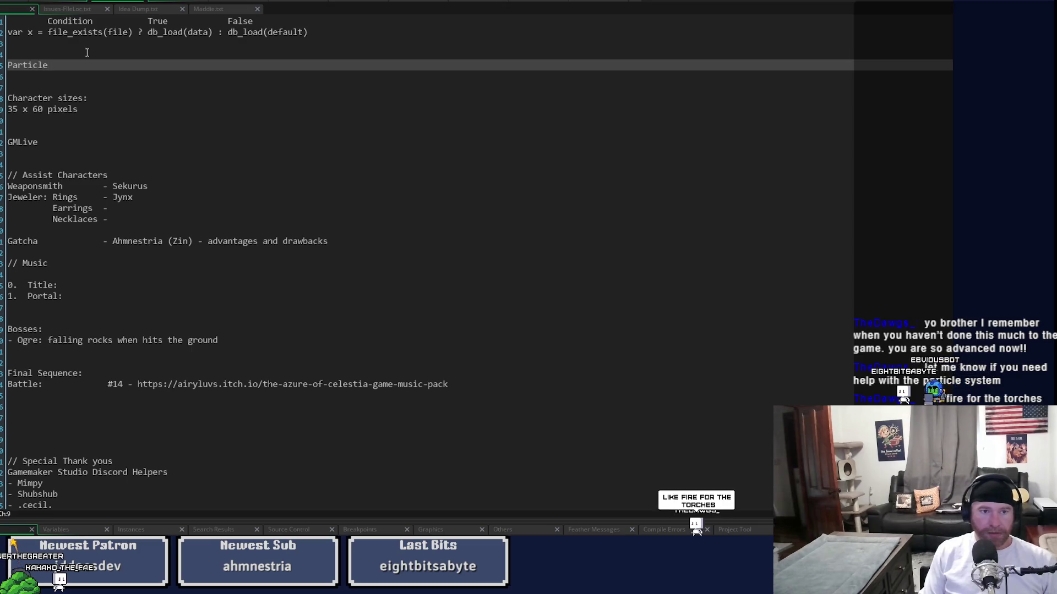
{"action": "type", "text": "tem"}
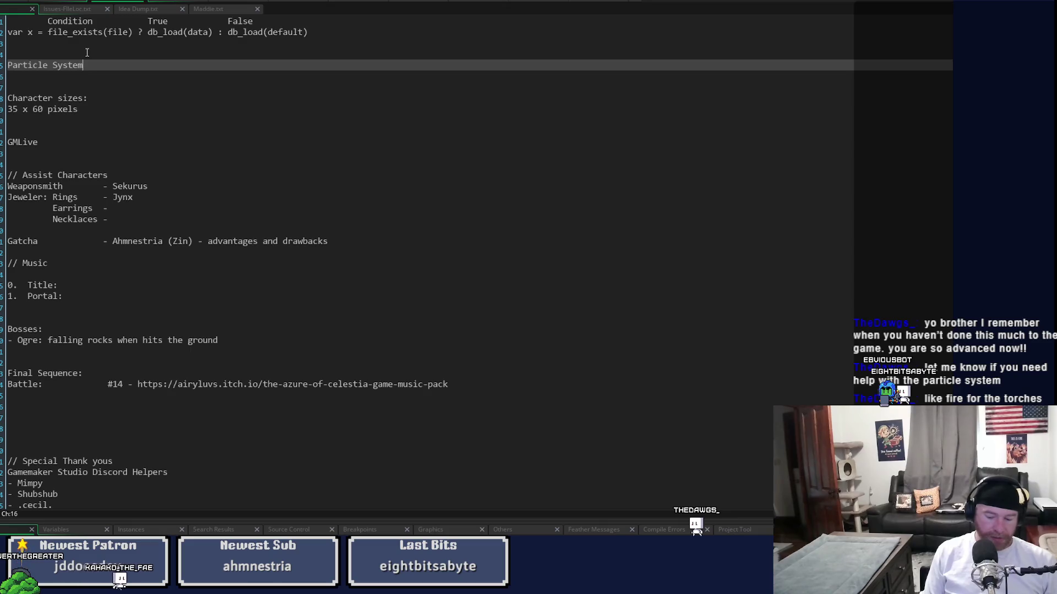
{"action": "key", "text": "Return"}
{"action": "type", "text": "- TheDawgs_ (Twitch)"}
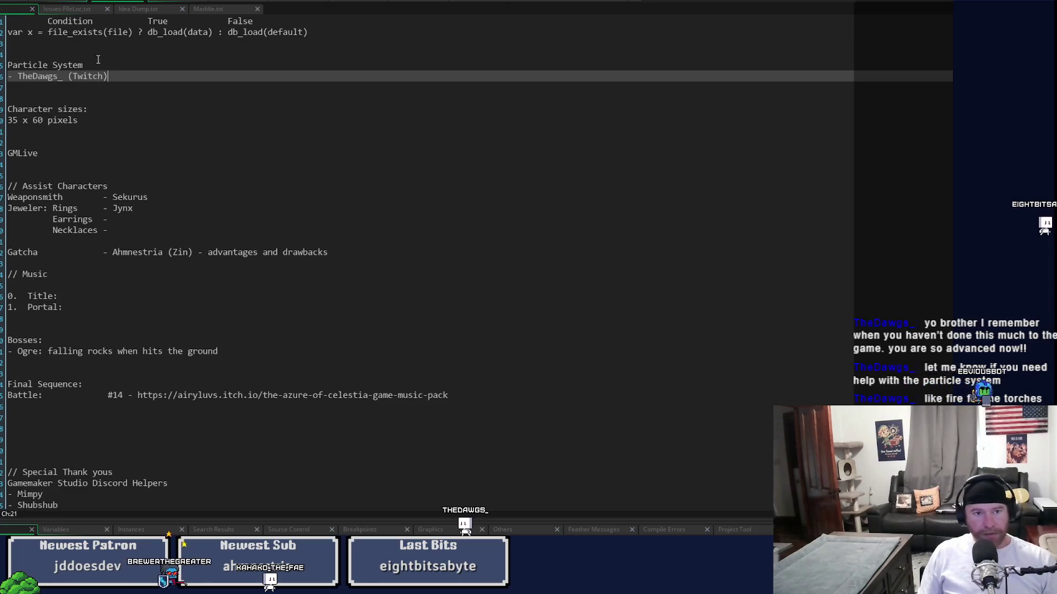
{"action": "left_click", "coordinate": [99, 62]}
{"action": "type", "text": "Assist"}
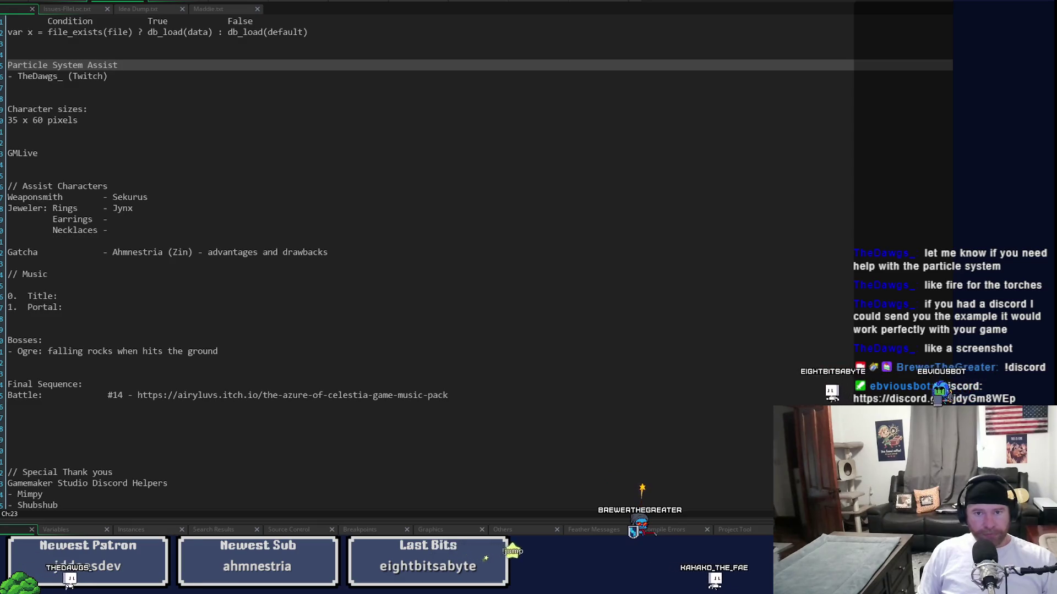
{"action": "left_click", "coordinate": [417, 2]}
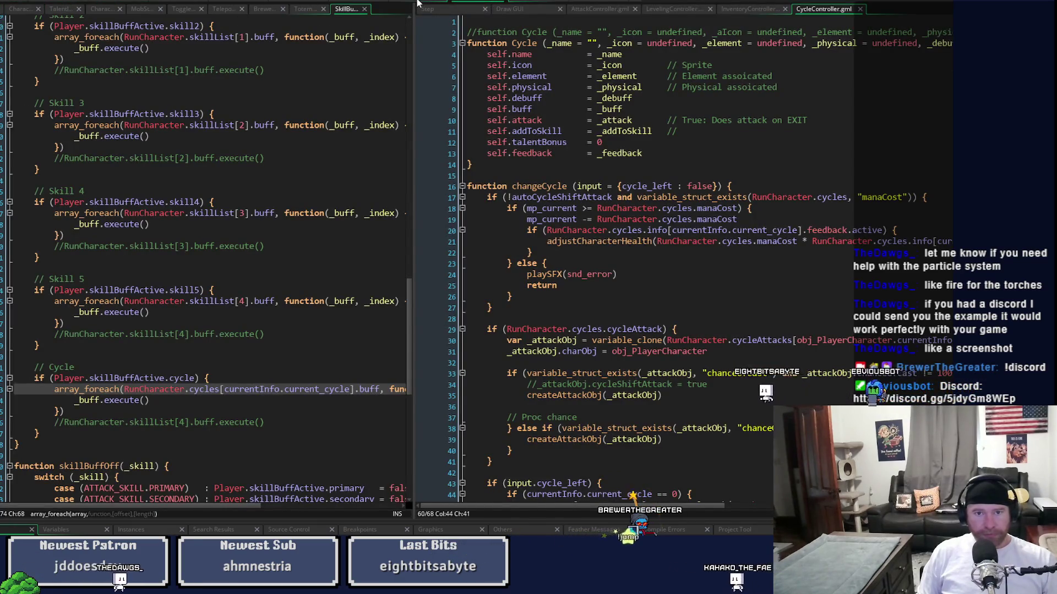
Step: Review the SkillStatBuff/Enums and SkillBuff/CycleController code, then return to the notes workspace
{"action": "left_click", "coordinate": [417, 3]}
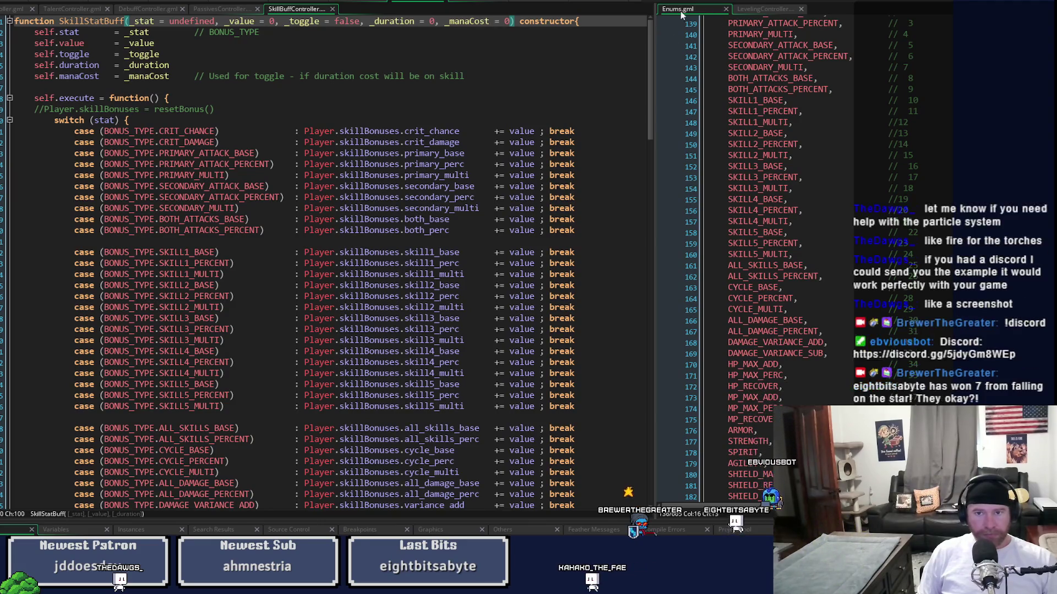
{"action": "left_click", "coordinate": [465, 2]}
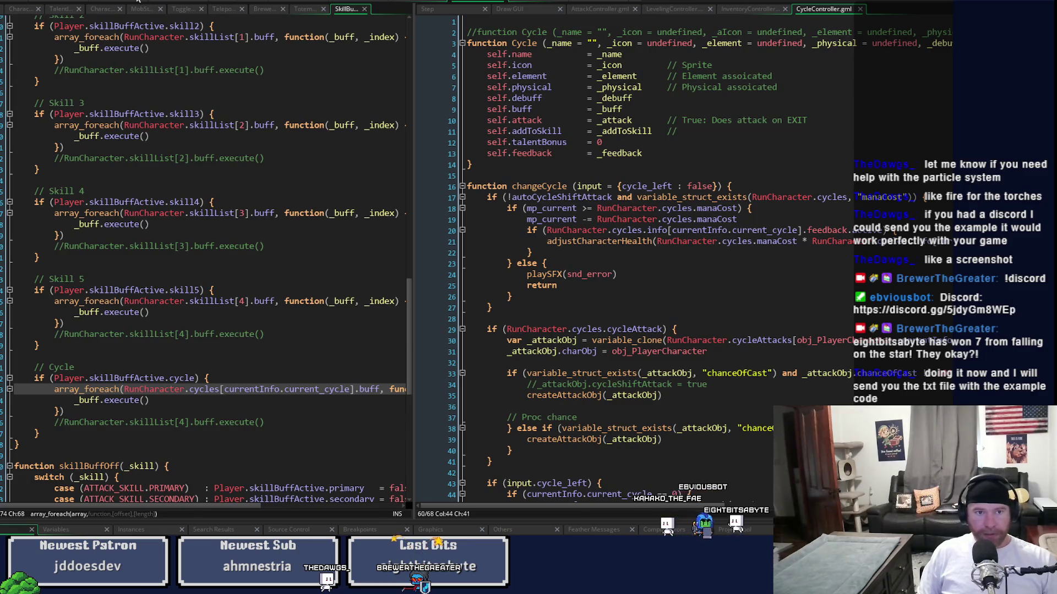
{"action": "left_click", "coordinate": [109, 2]}
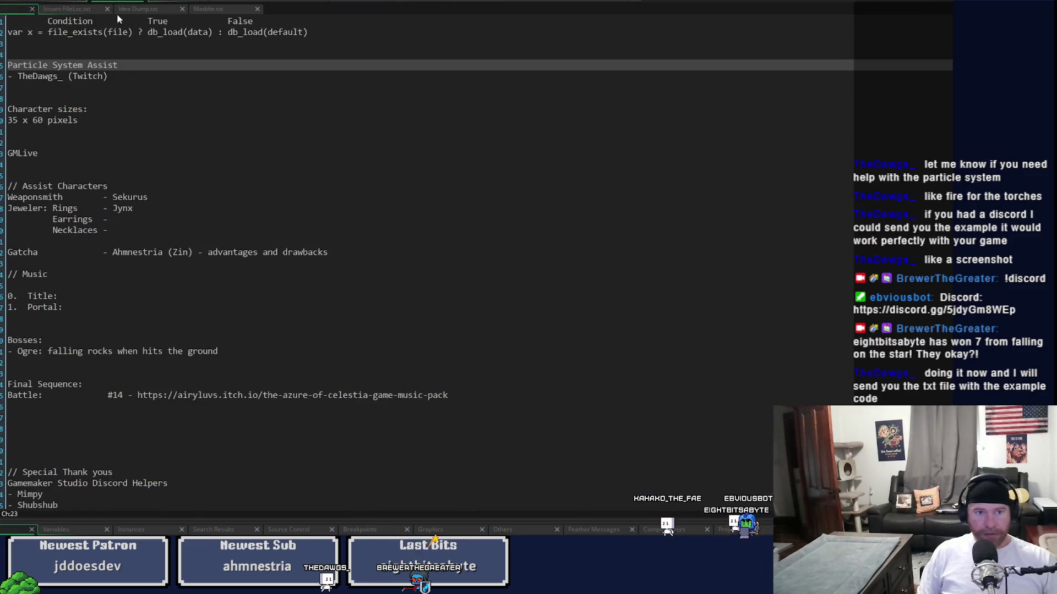
Step: In Issues-FileLoc.txt, enter 'Rune talents not working' as bug 1 under Bugs
{"action": "left_click", "coordinate": [72, 10]}
{"action": "scroll", "coordinate": [134, 81], "scroll_direction": "down", "scroll_amount": 10}
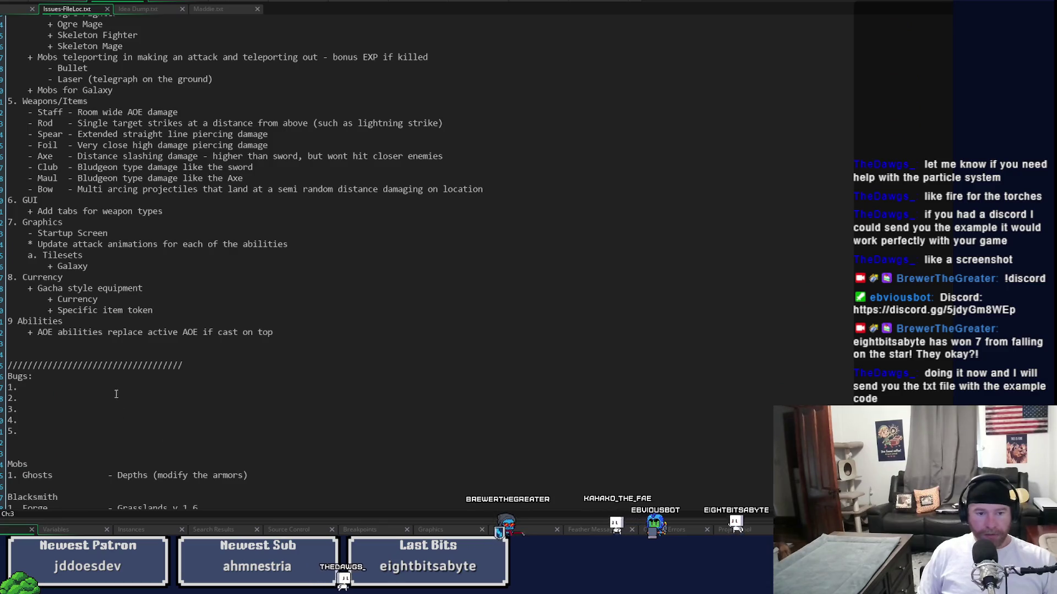
{"action": "left_click", "coordinate": [121, 388]}
{"action": "type", "text": "Rune "}
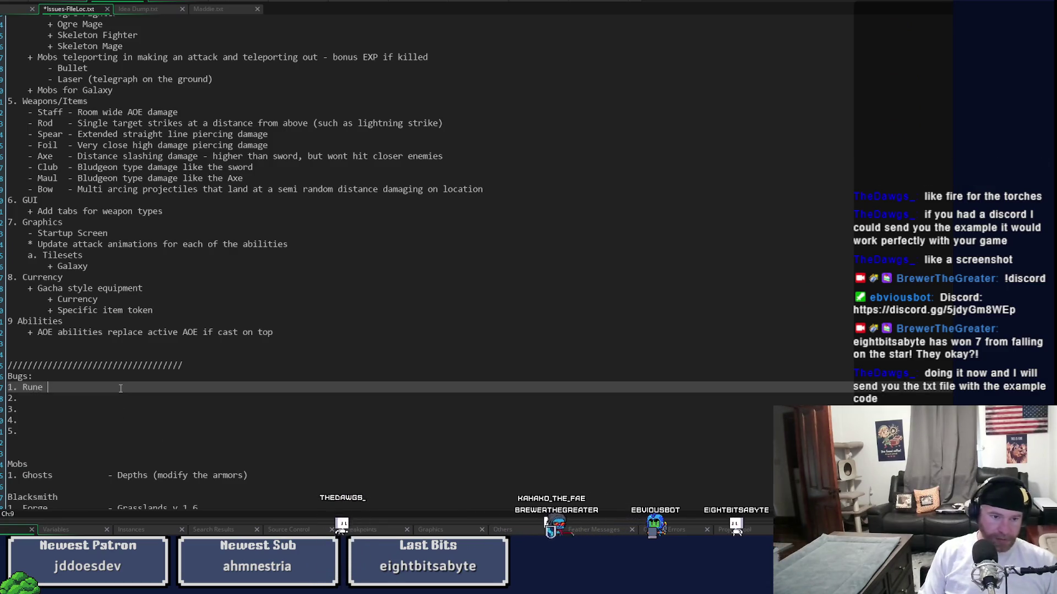
{"action": "type", "text": "talents"}
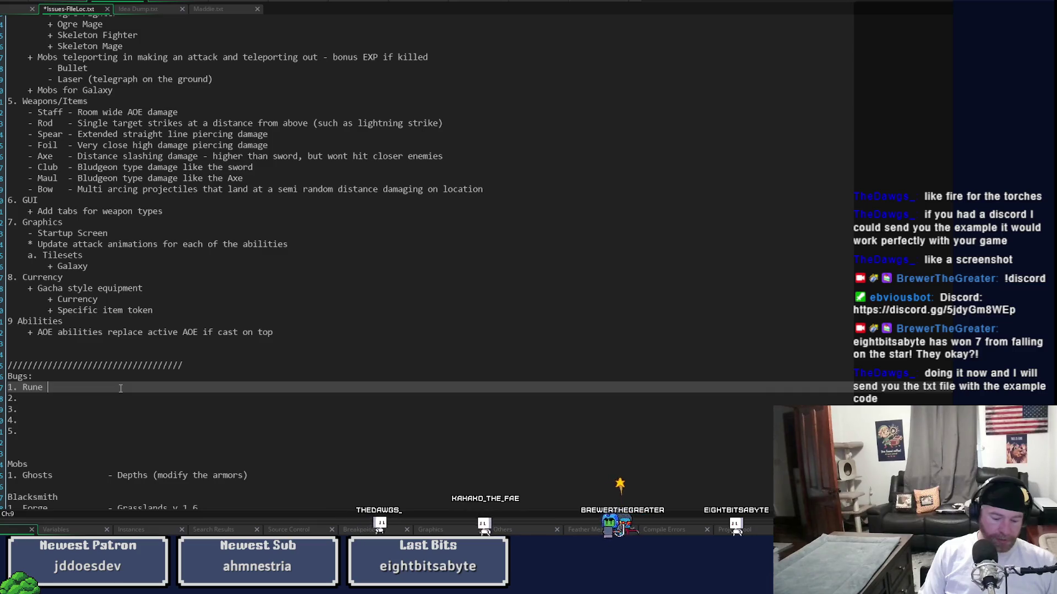
{"action": "type", "text": " not working"}
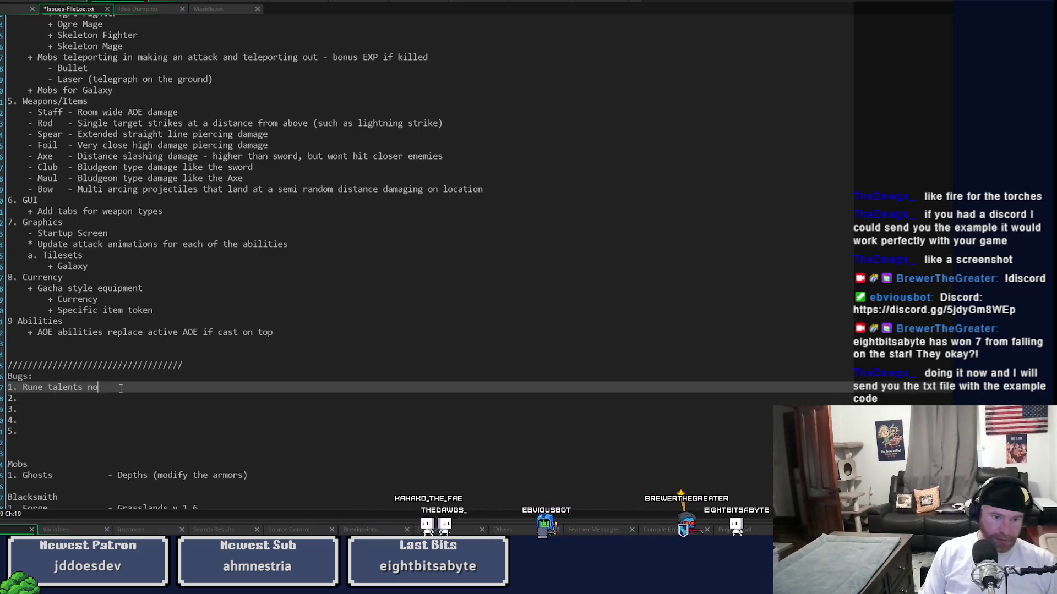
{"action": "key", "text": "Down"}
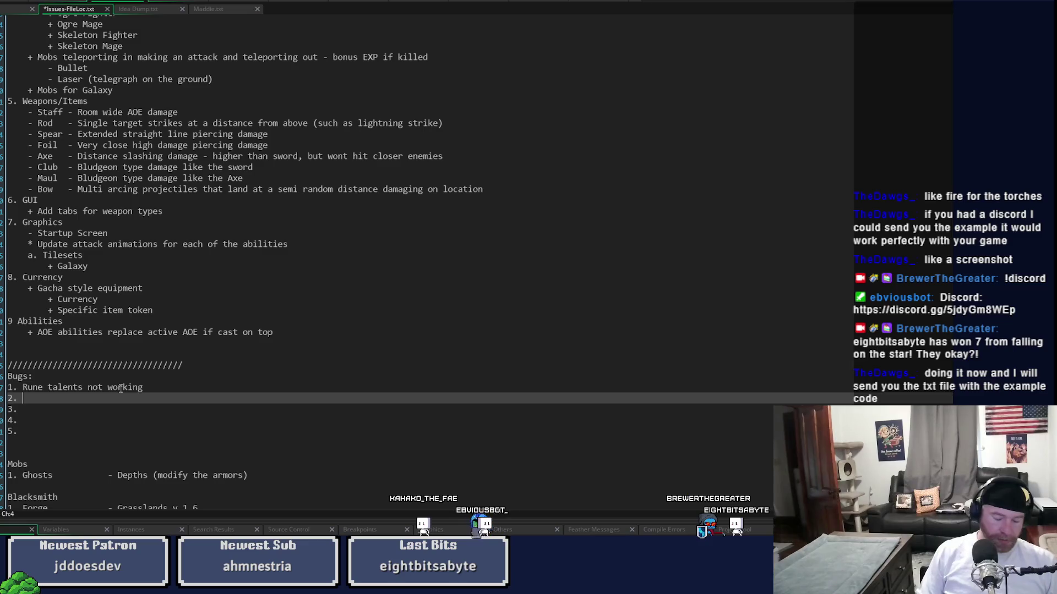